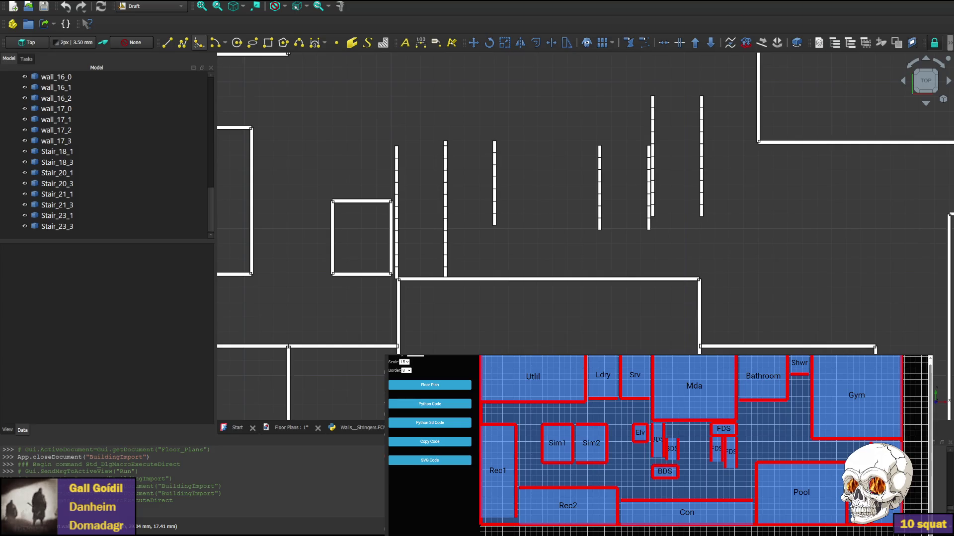
# Step through the imported objects Stair_21_3, wall_9_3, wall_17_0 and Stair_23_3 in the tree, then clear the selection.
pyautogui.click(45, 206)
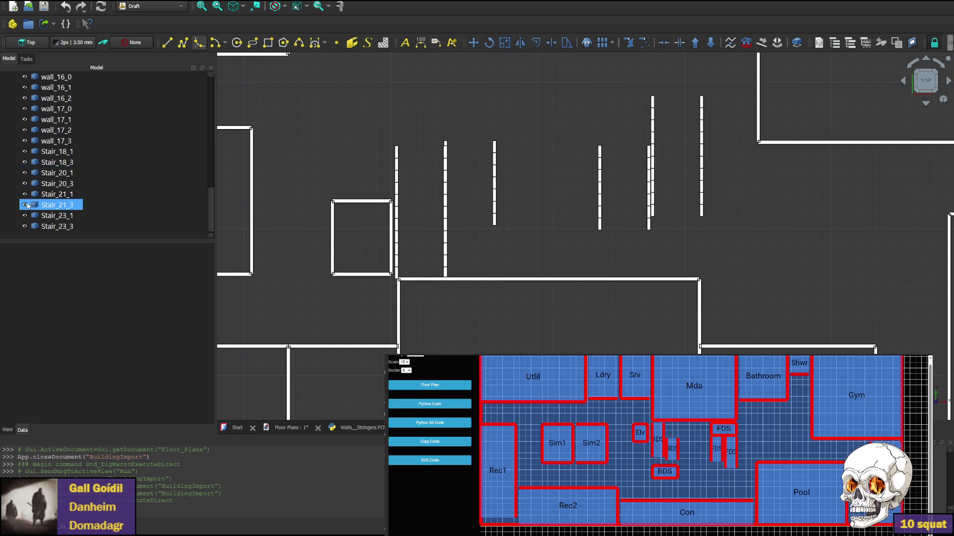
pyautogui.click(77, 151)
pyautogui.press('Up')
pyautogui.press('Up')
pyautogui.press('Up')
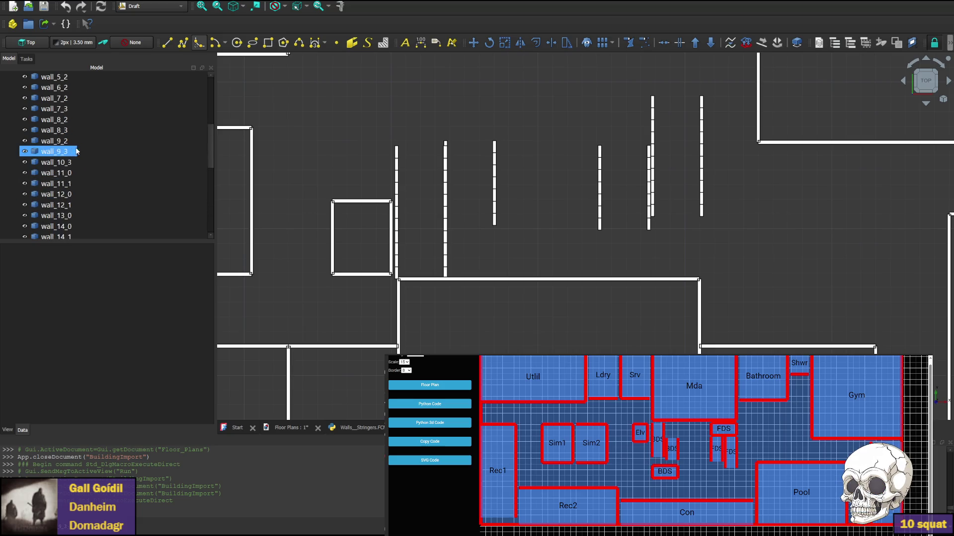
pyautogui.press('Down')
pyautogui.press('Down')
pyautogui.press('Down')
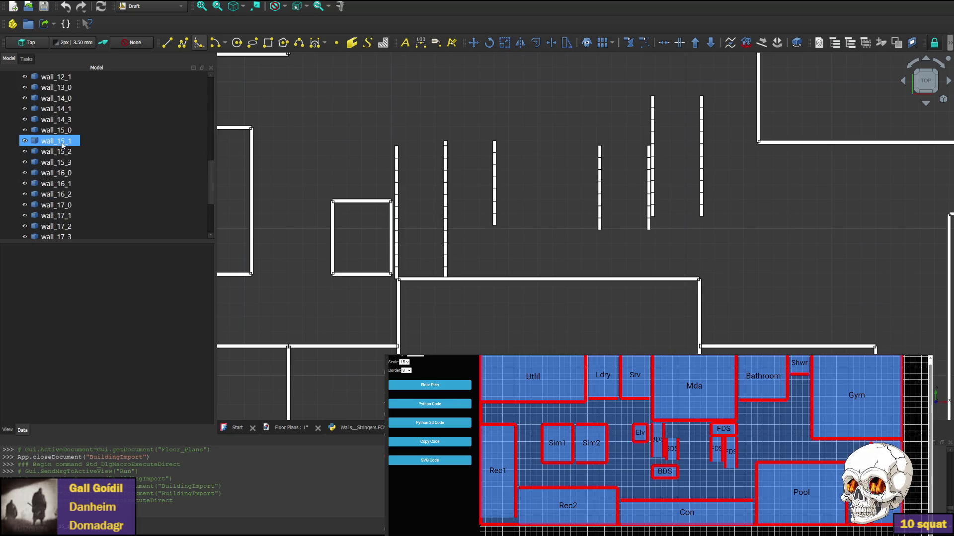
pyautogui.press('Down')
pyautogui.press('Down')
pyautogui.press('Down')
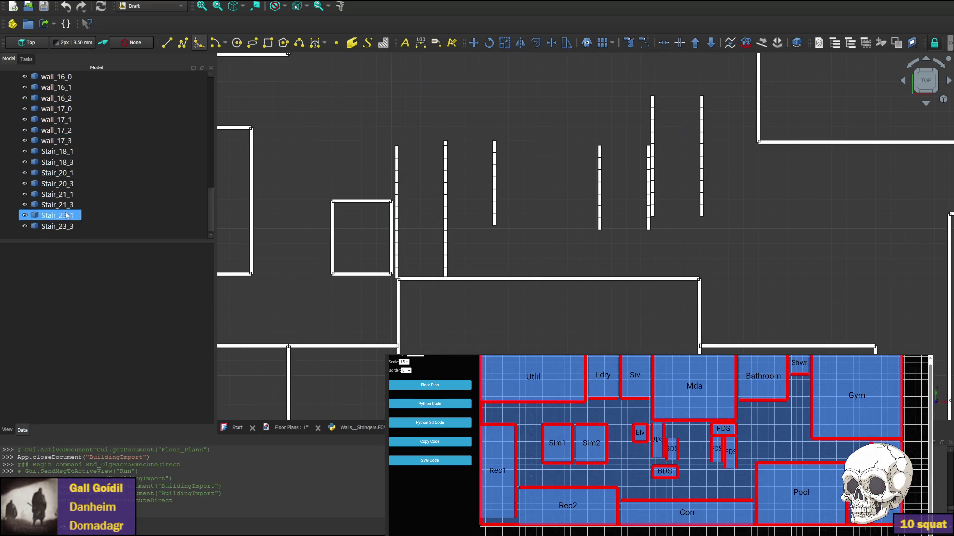
pyautogui.click(71, 108)
pyautogui.click(75, 226)
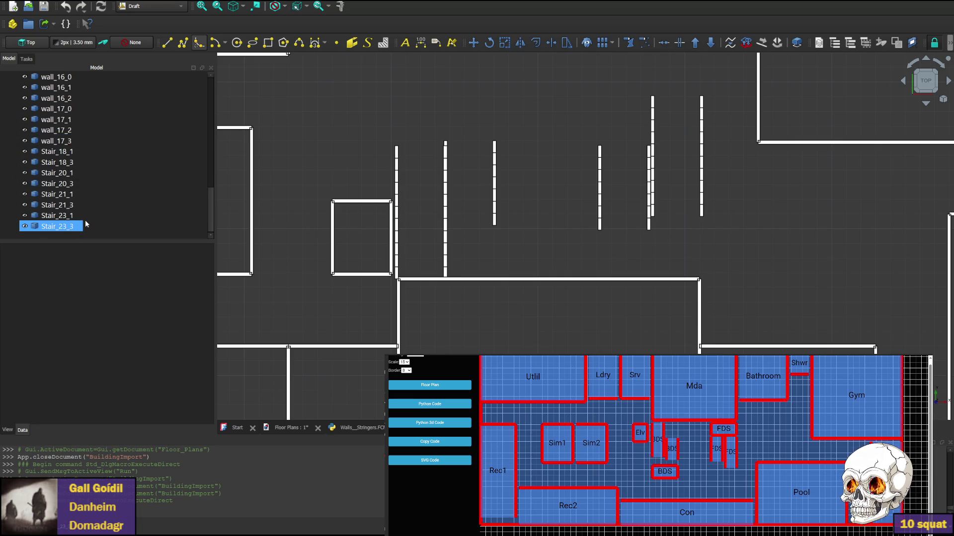
pyautogui.press('Escape')
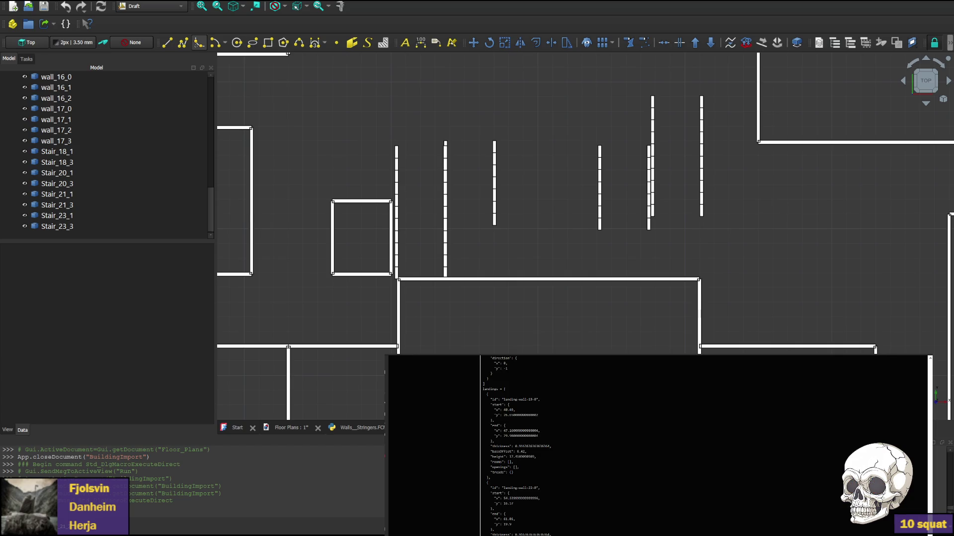
# In python.js, jump to the thickness match and locate wall_solid and the addObject lines 98–100 in create_wall.
pyautogui.hotkey('alt', 'Tab')
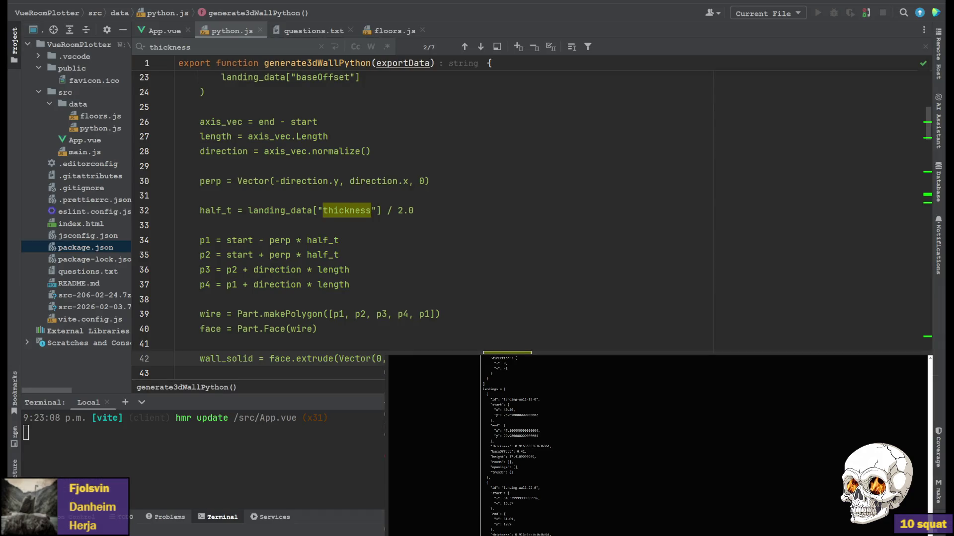
pyautogui.press('F3')
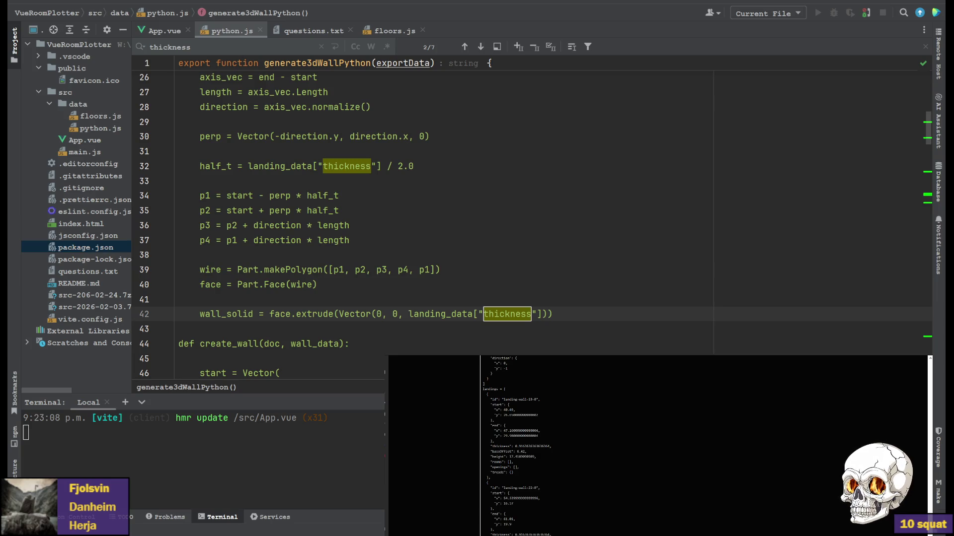
pyautogui.scroll(3, 447, 224)
pyautogui.doubleClick(224, 358)
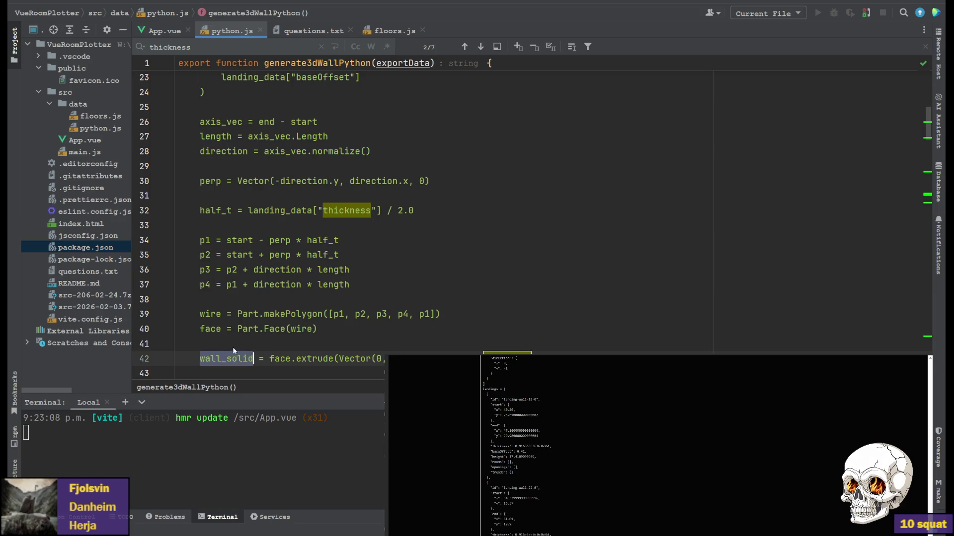
pyautogui.scroll(-5, 223, 358)
pyautogui.scroll(-5, 297, 298)
pyautogui.scroll(-4, 297, 298)
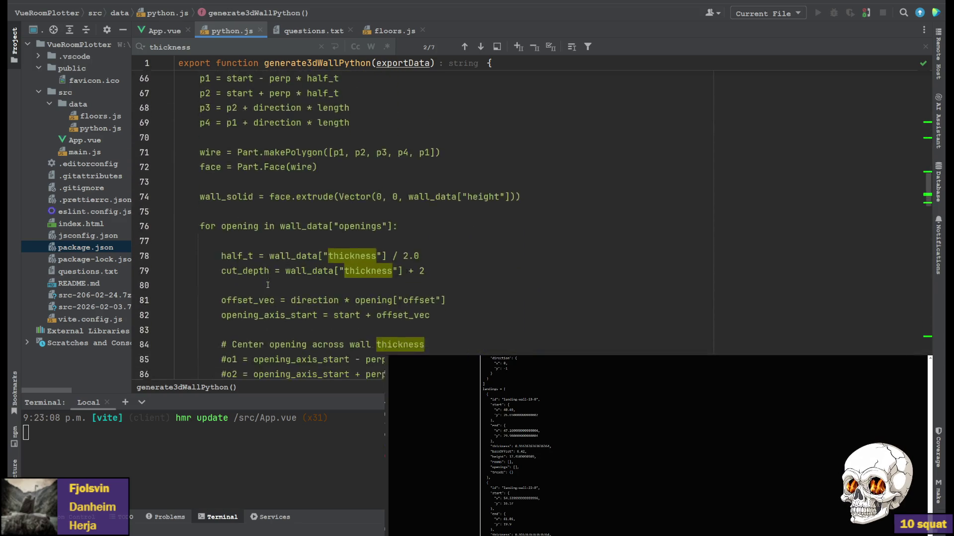
pyautogui.scroll(-3, 283, 291)
pyautogui.scroll(-2, 265, 284)
pyautogui.scroll(4, 265, 284)
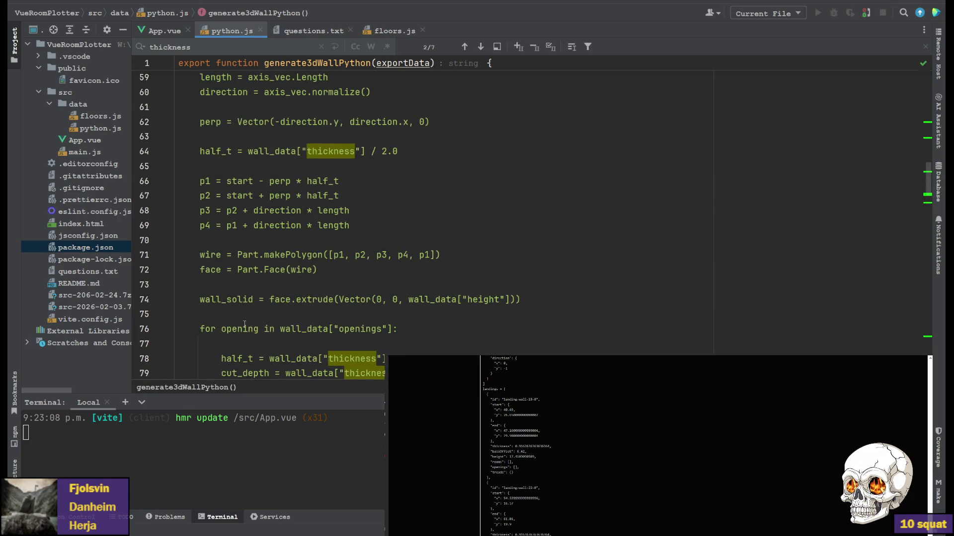
pyautogui.doubleClick(224, 293)
pyautogui.scroll(-5, 224, 294)
pyautogui.scroll(-3, 298, 298)
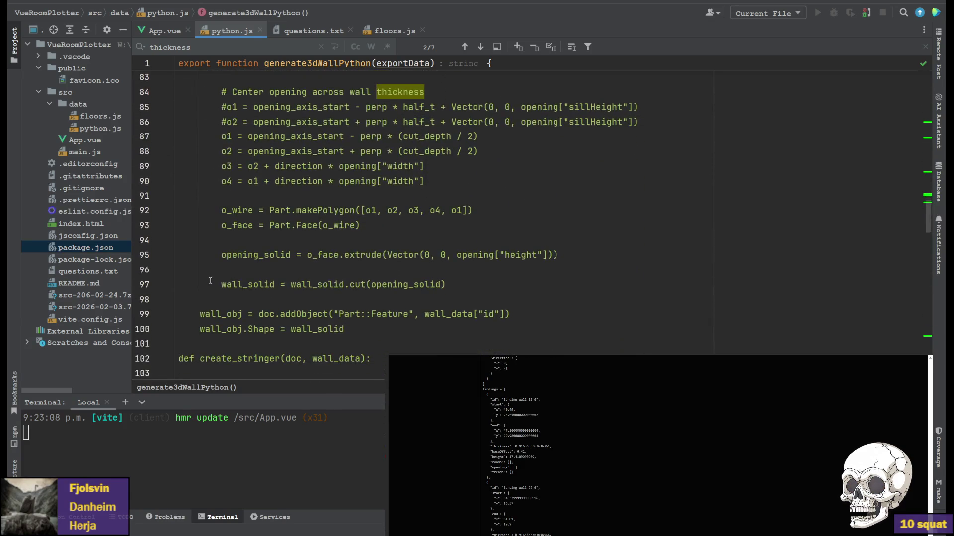
pyautogui.moveTo(349, 329); pyautogui.dragTo(360, 298)
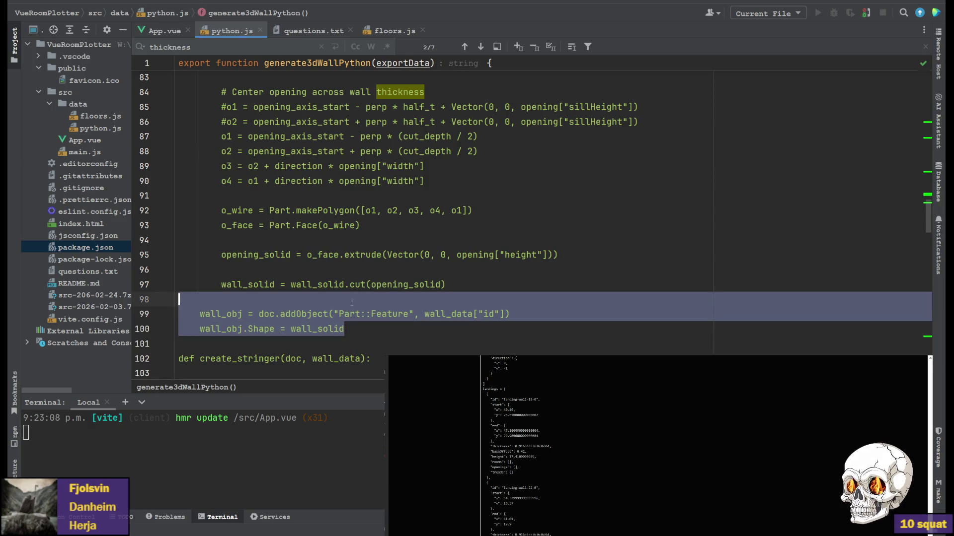
pyautogui.click(377, 293)
pyautogui.scroll(10, 377, 293)
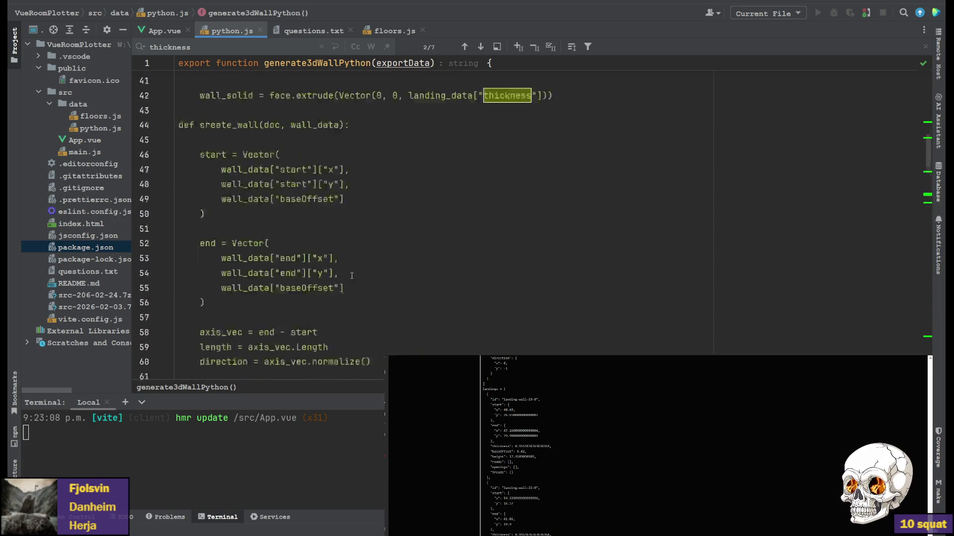
pyautogui.scroll(8, 339, 284)
pyautogui.scroll(2, 339, 284)
pyautogui.scroll(-8, 339, 284)
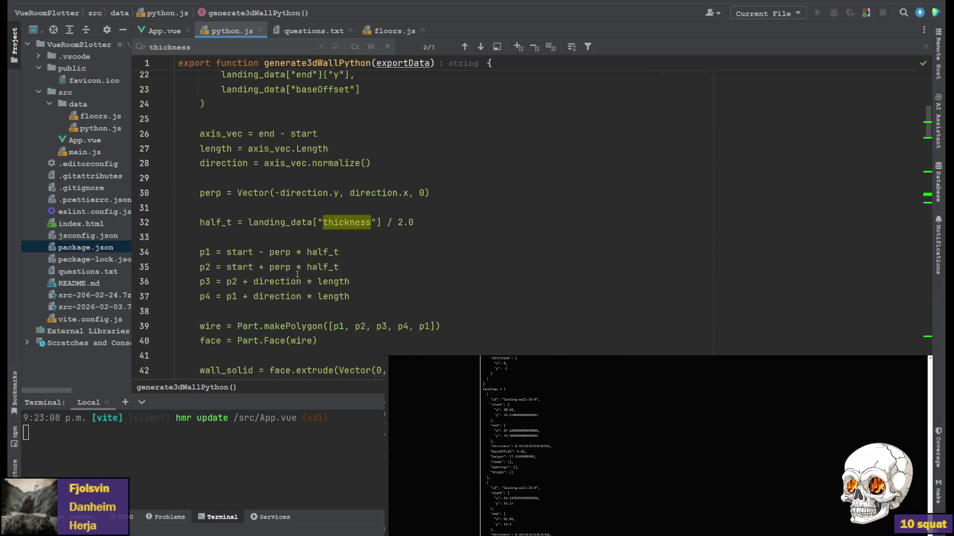
pyautogui.scroll(-4, 447, 261)
# Paste the wall_obj creation lines after the extrude in create_landing.
pyautogui.click(580, 240)
pyautogui.press('Return')
pyautogui.write('wall_obj = doc.addObject("Part::Feature", wall_data["id"]) wall_obj.Shape = wall_solid')
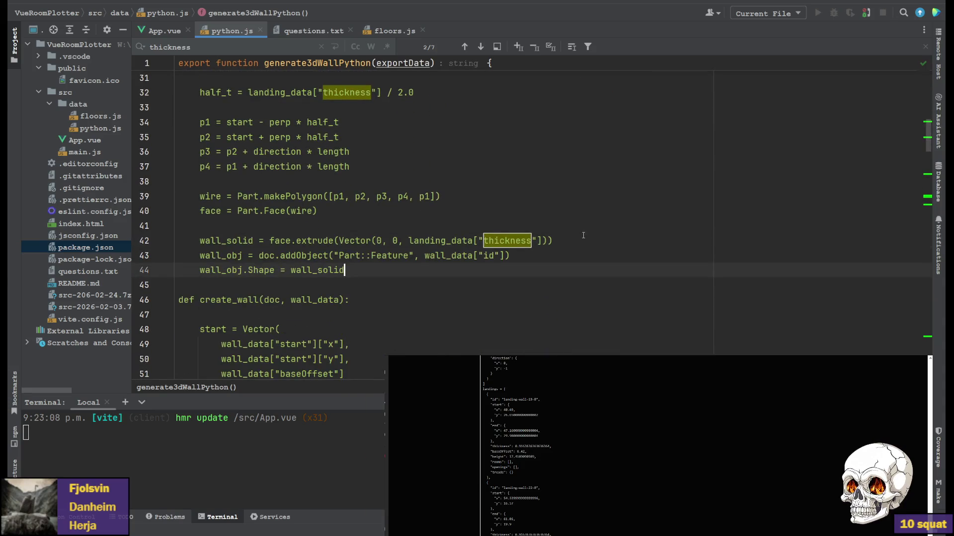
pyautogui.press('Return')
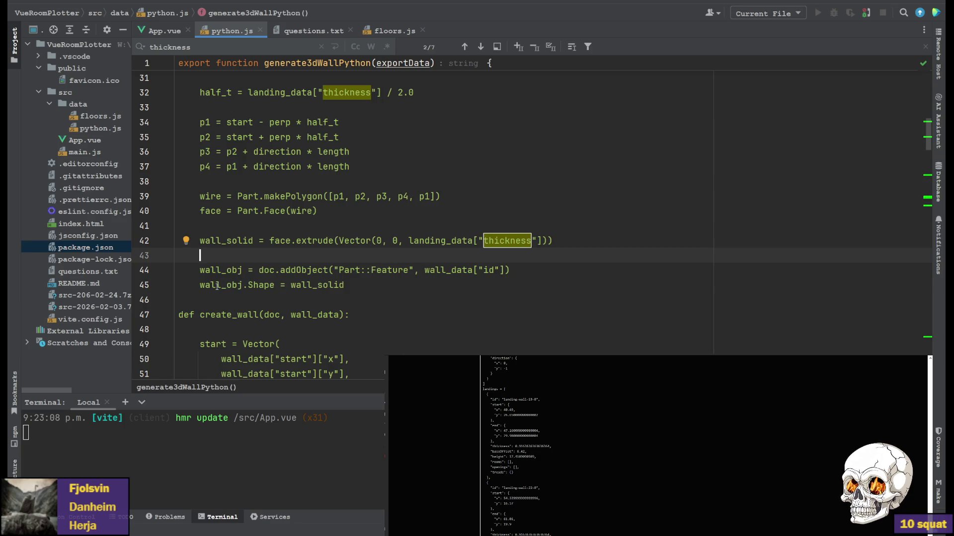
pyautogui.press('Down')
pyautogui.hotkey('ctrl', 'shift', 'Right')
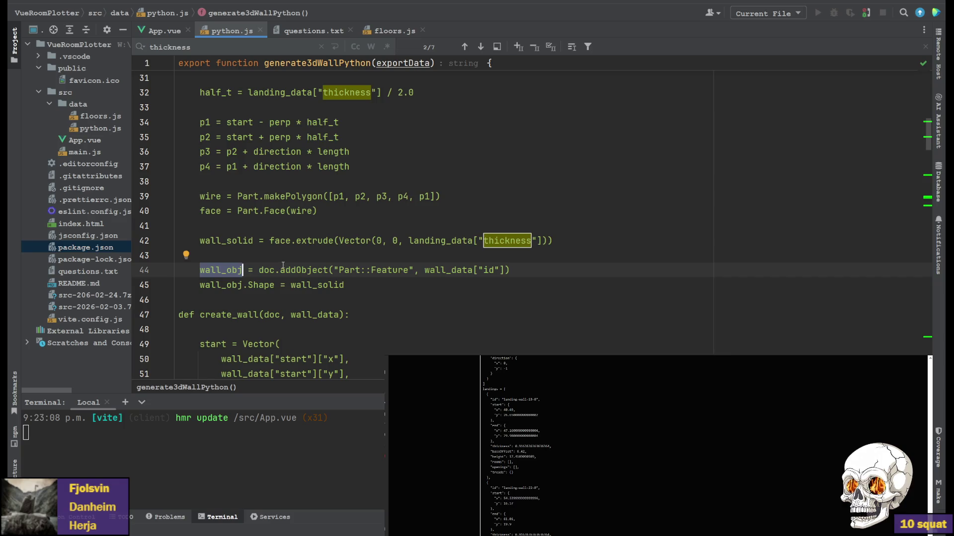
pyautogui.scroll(6, 447, 224)
pyautogui.scroll(5, 272, 268)
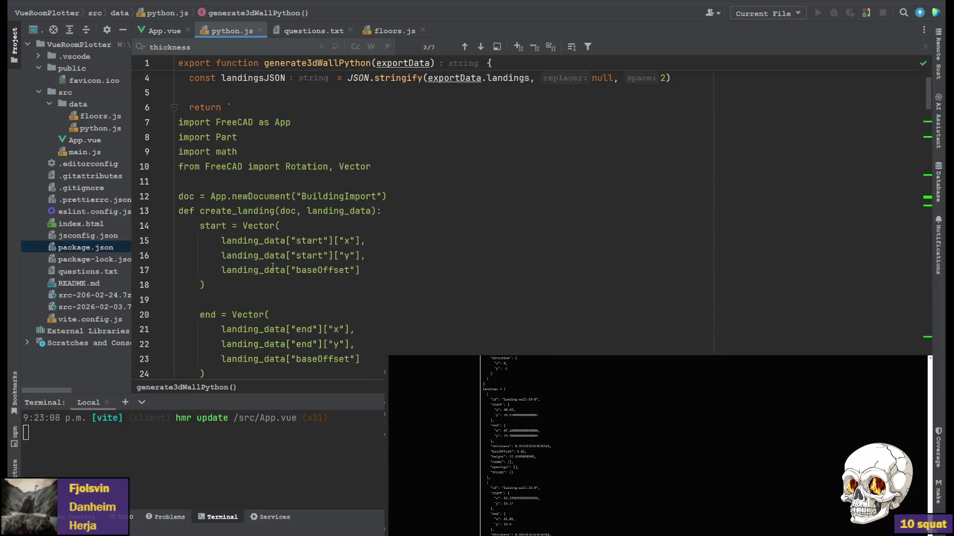
pyautogui.scroll(-10, 272, 269)
pyautogui.scroll(-3, 254, 265)
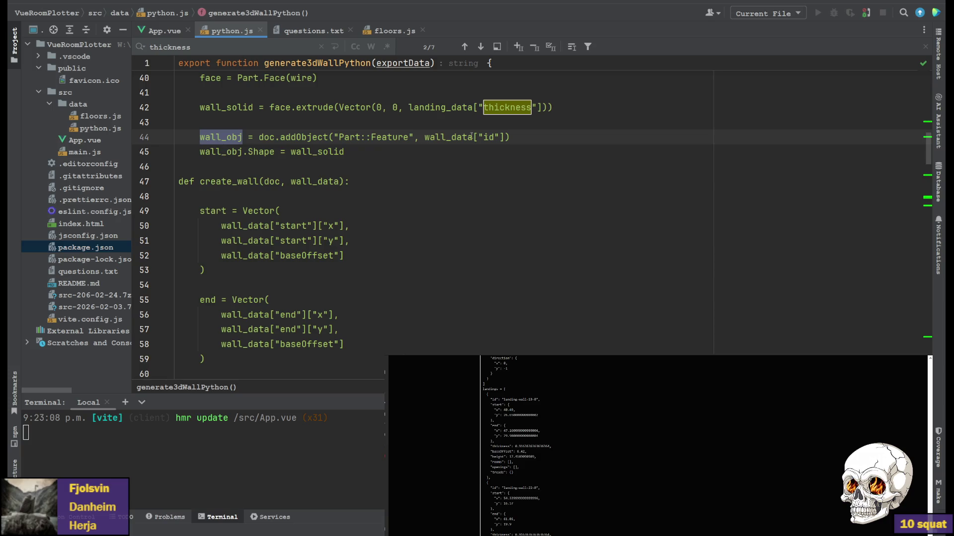
pyautogui.scroll(3, 473, 136)
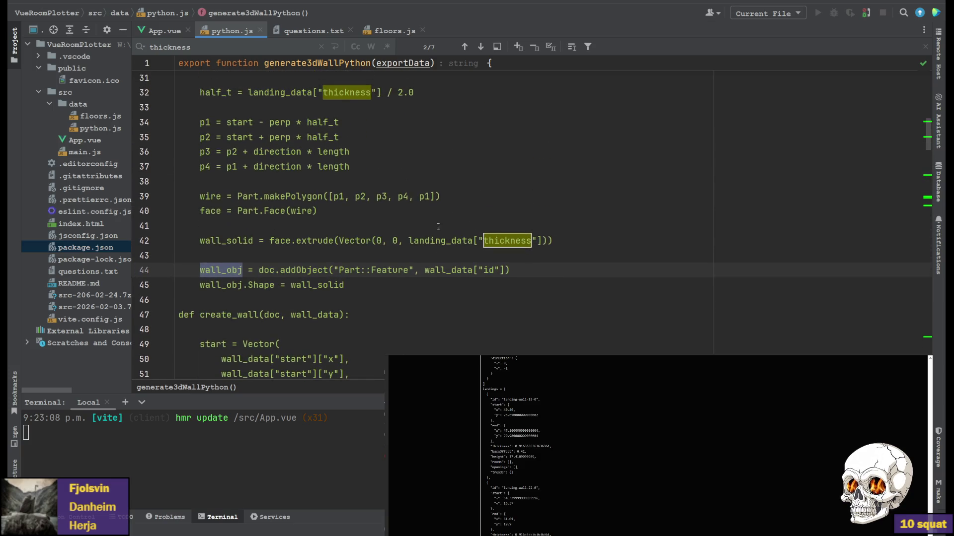
# Replace wall_data with landing_data in the landing's addObject call and regenerate the 3D Python code.
pyautogui.doubleClick(439, 240)
pyautogui.hotkey('ctrl', 'c')
pyautogui.doubleClick(448, 270)
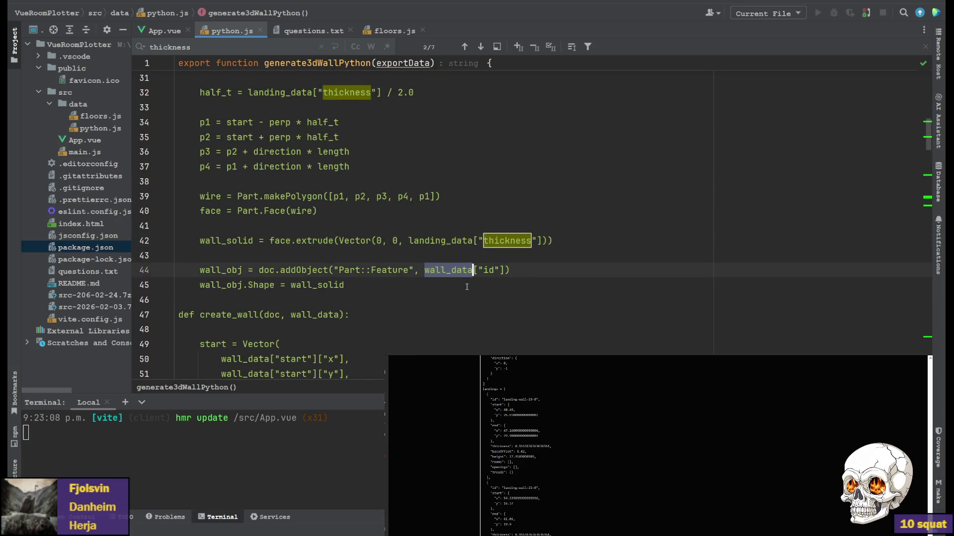
pyautogui.hotkey('ctrl', 'v')
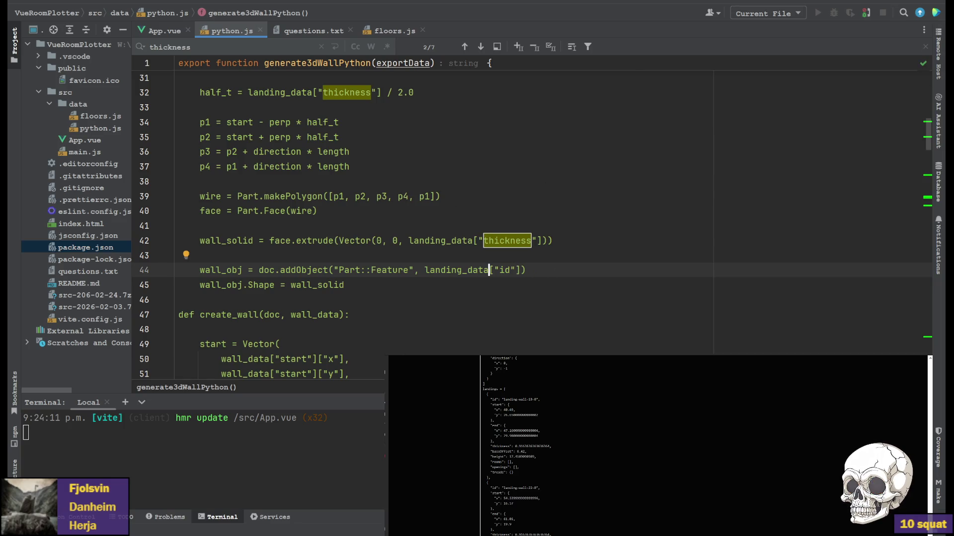
pyautogui.click(449, 426)
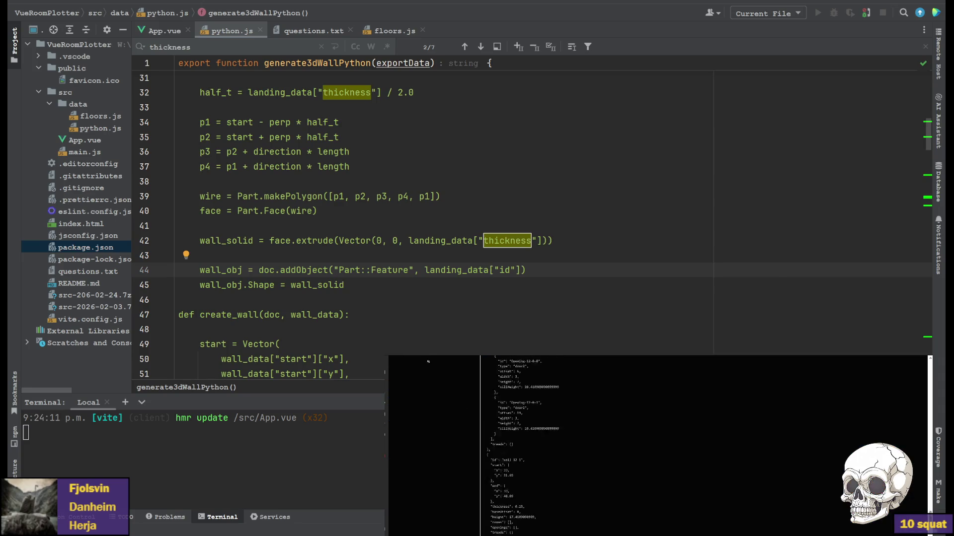
# Copy the generated 3D Python code and return to FreeCAD.
pyautogui.click(430, 445)
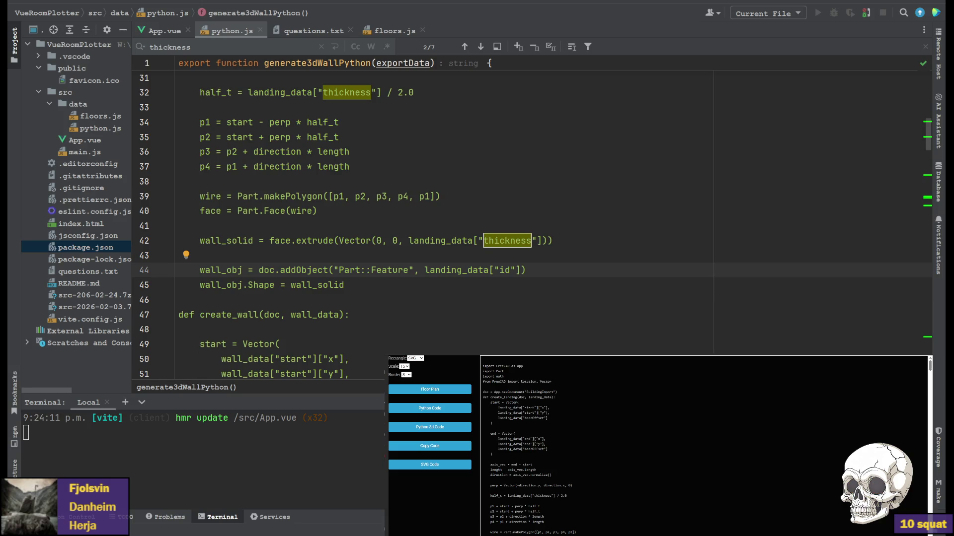
pyautogui.hotkey('alt', 'Tab')
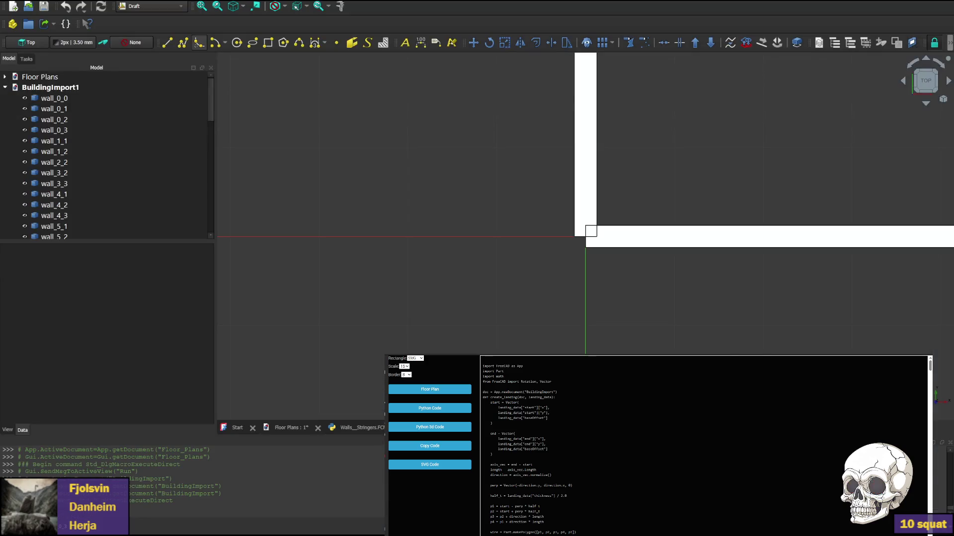
pyautogui.scroll(2, 597, 202)
pyautogui.scroll(-2, 596, 201)
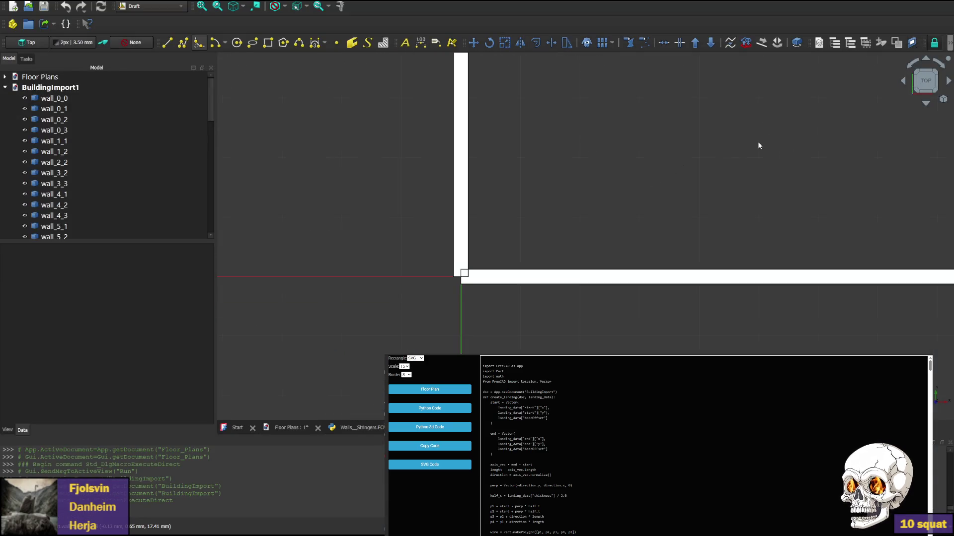
pyautogui.scroll(-2, 758, 141)
pyautogui.scroll(2, 791, 148)
pyautogui.scroll(-2, 823, 130)
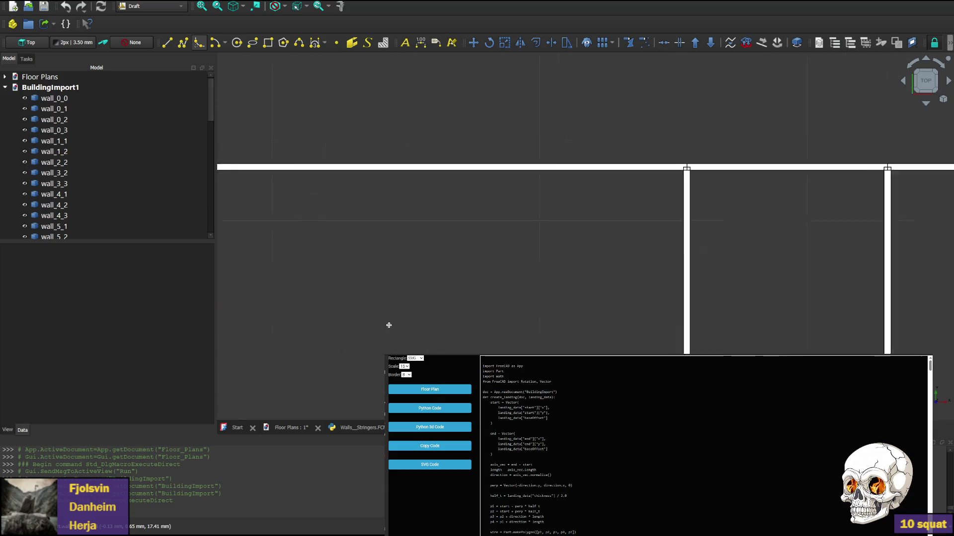
pyautogui.scroll(-2, 878, 124)
pyautogui.scroll(-2, 887, 125)
# Inspect the BuildingImport model from side, bottom, top and 3D perspective views.
pyautogui.moveTo(435, 337); pyautogui.dragTo(410, 350, button='middle')
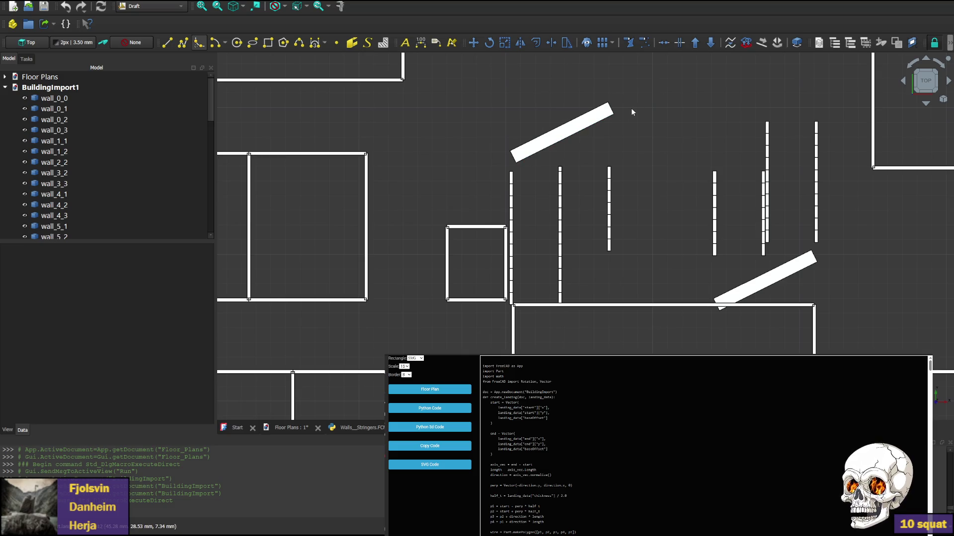
pyautogui.scroll(-3, 647, 118)
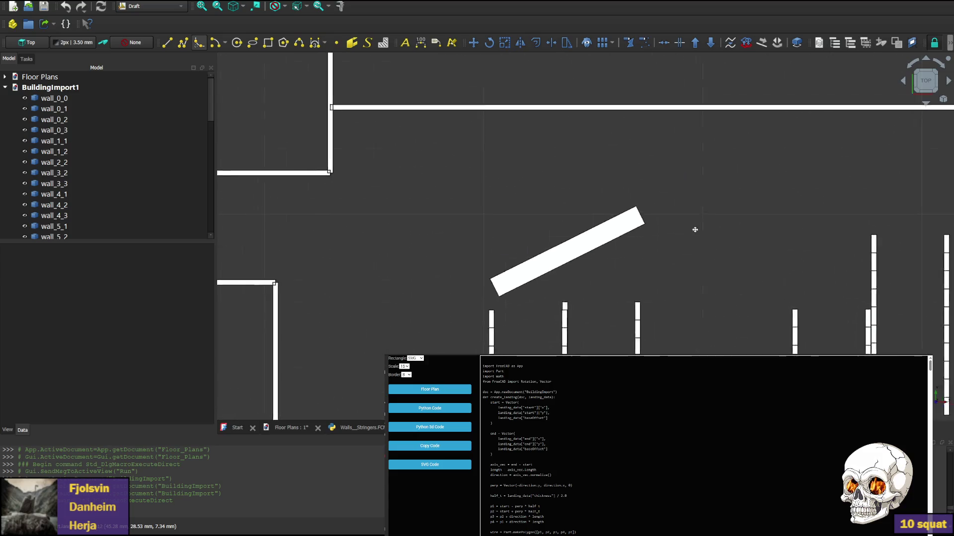
pyautogui.scroll(-2, 671, 216)
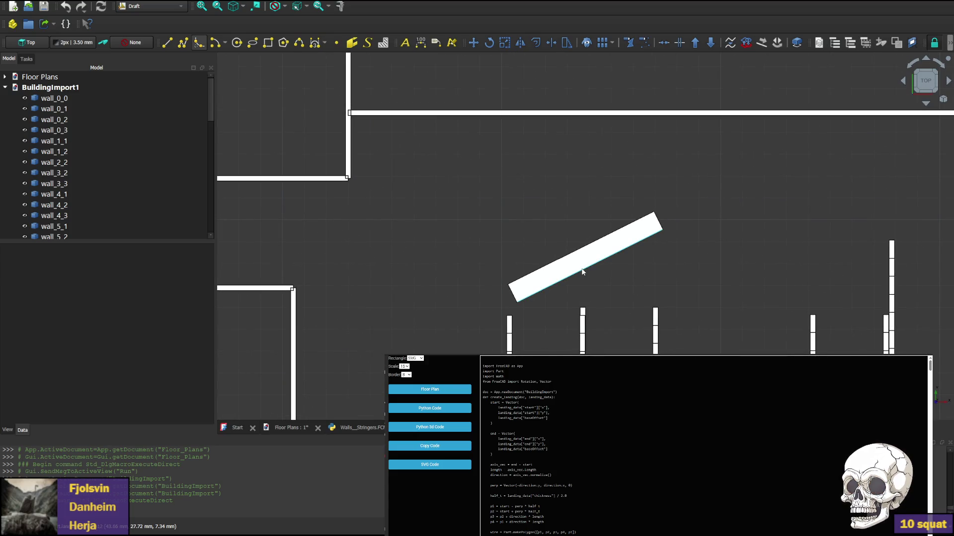
pyautogui.click(925, 101)
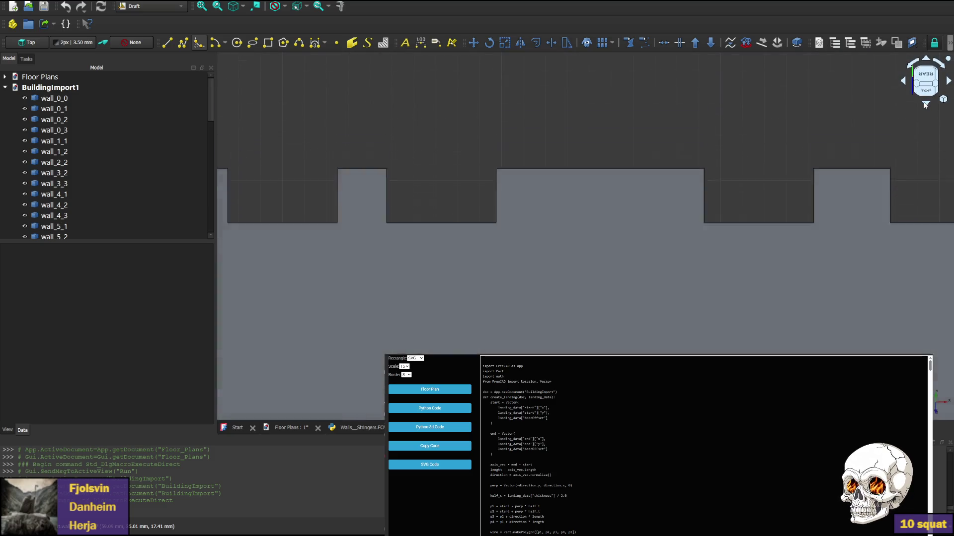
pyautogui.click(926, 105)
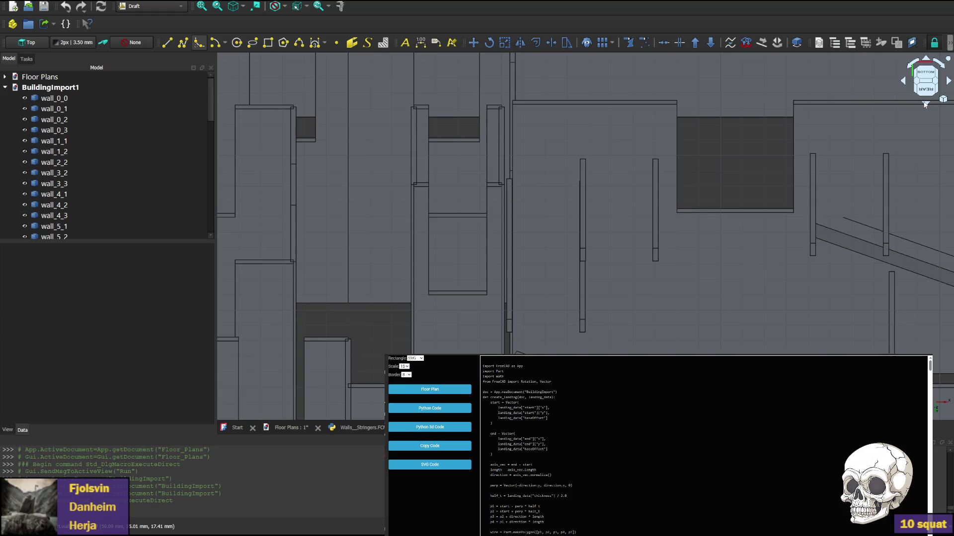
pyautogui.click(926, 104)
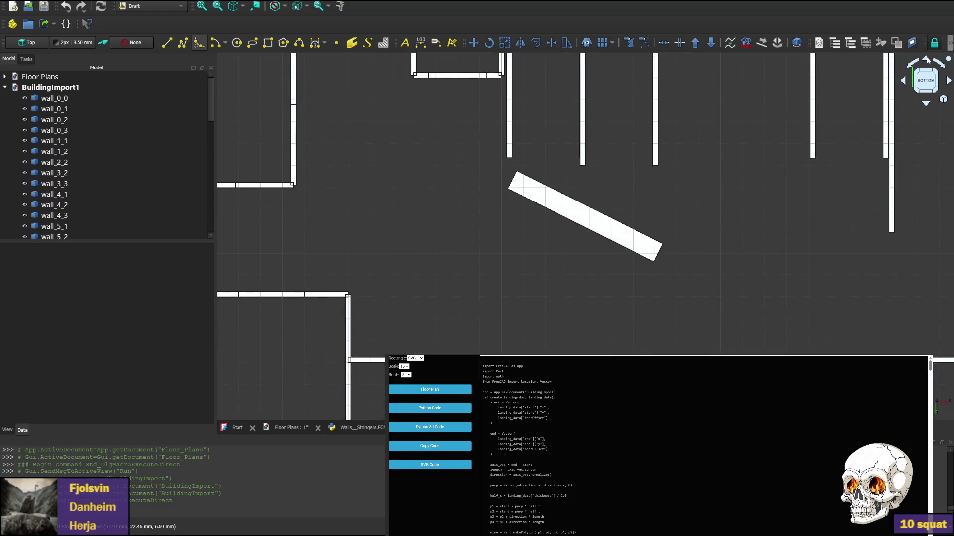
pyautogui.click(926, 75)
# Select the wall_13_0 floor slab in the 3D view and delete it.
pyautogui.click(698, 316)
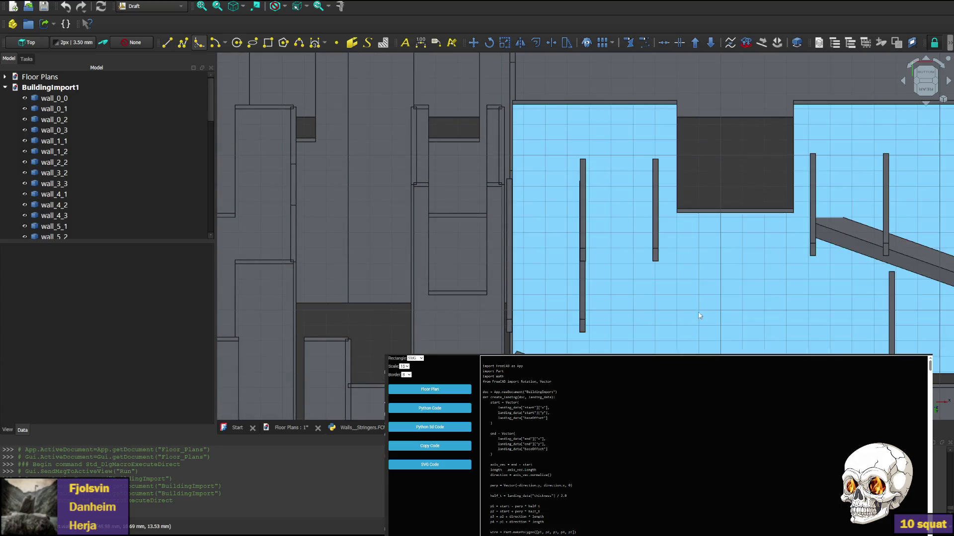
pyautogui.moveTo(699, 316); pyautogui.dragTo(674, 231, button='middle')
pyautogui.click(756, 347)
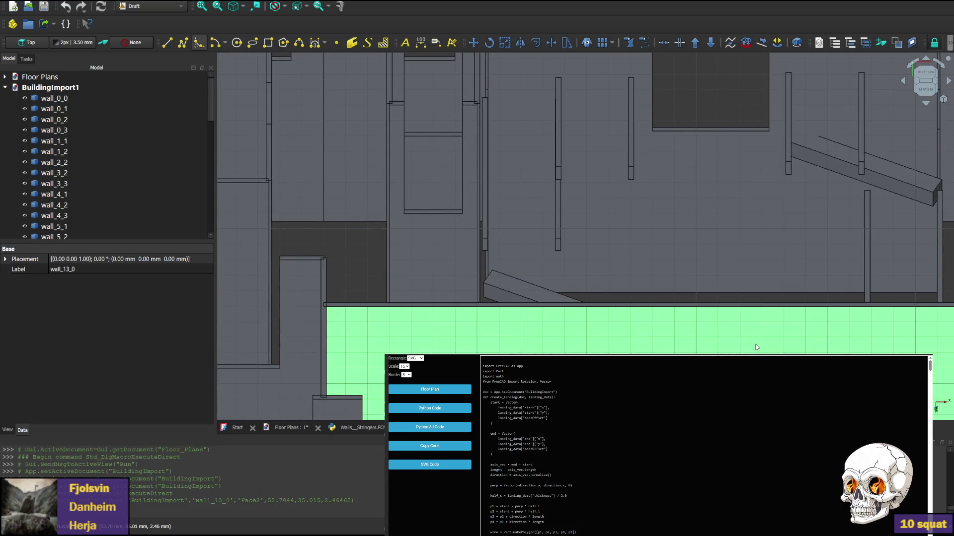
pyautogui.press('Delete')
pyautogui.click(565, 322)
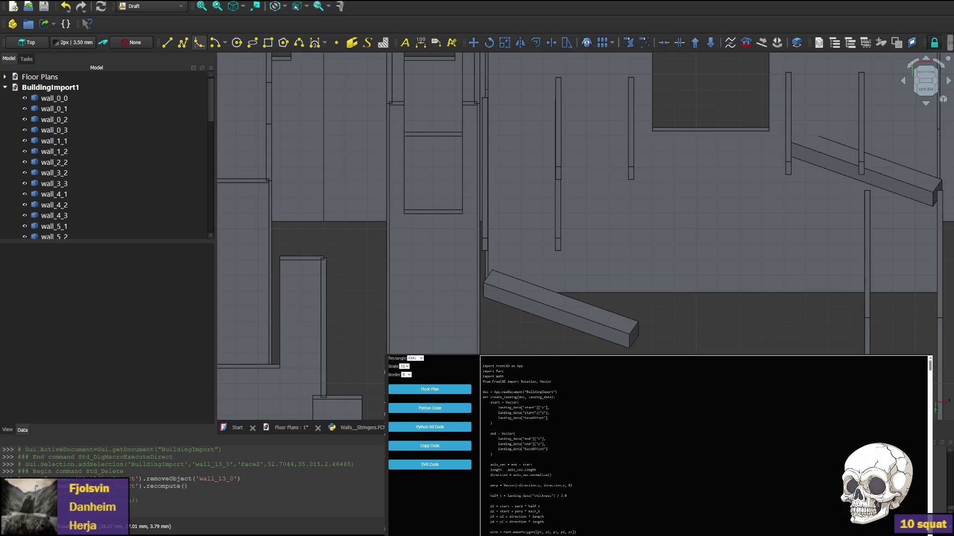
pyautogui.hotkey('alt', 'Tab')
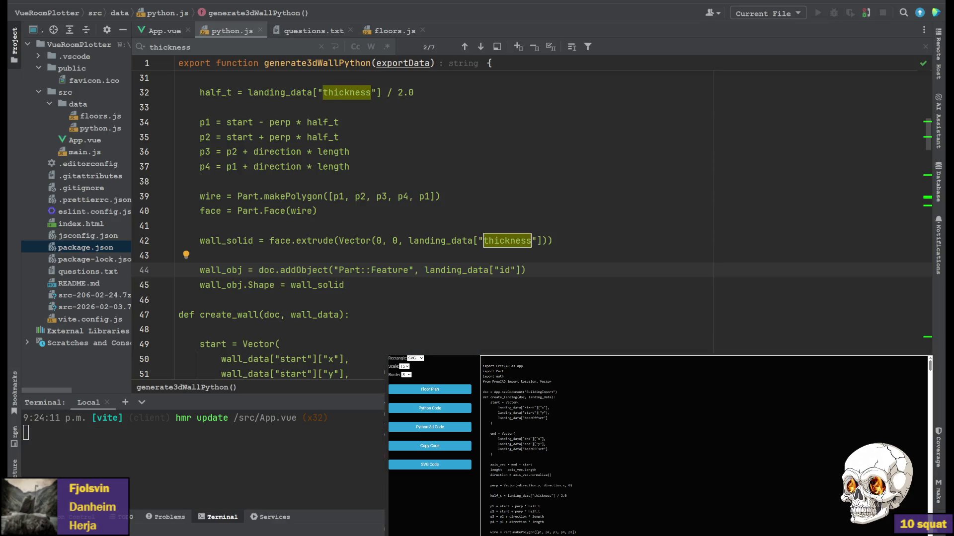
pyautogui.scroll(10, 373, 223)
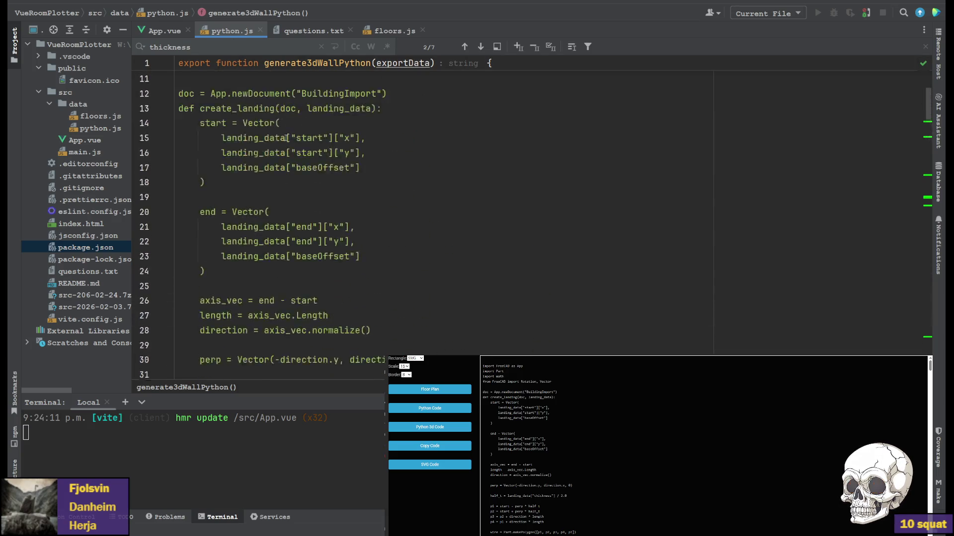
pyautogui.scroll(-5, 289, 136)
pyautogui.scroll(-4, 313, 165)
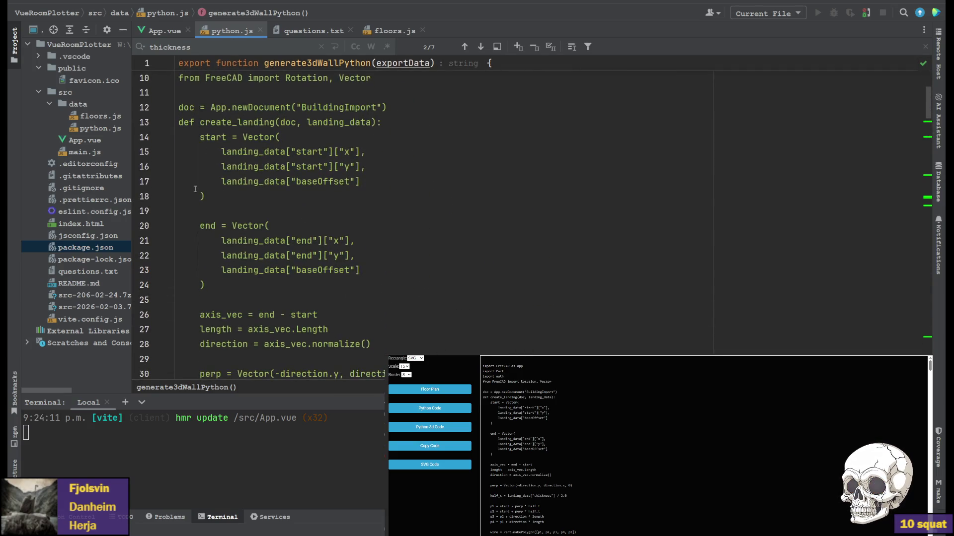
pyautogui.scroll(-3, 314, 224)
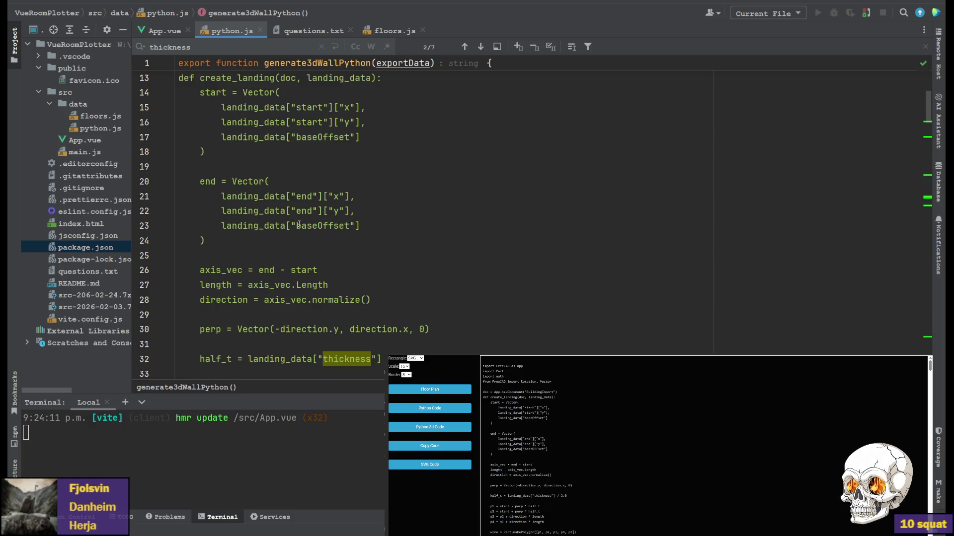
pyautogui.scroll(6, 297, 225)
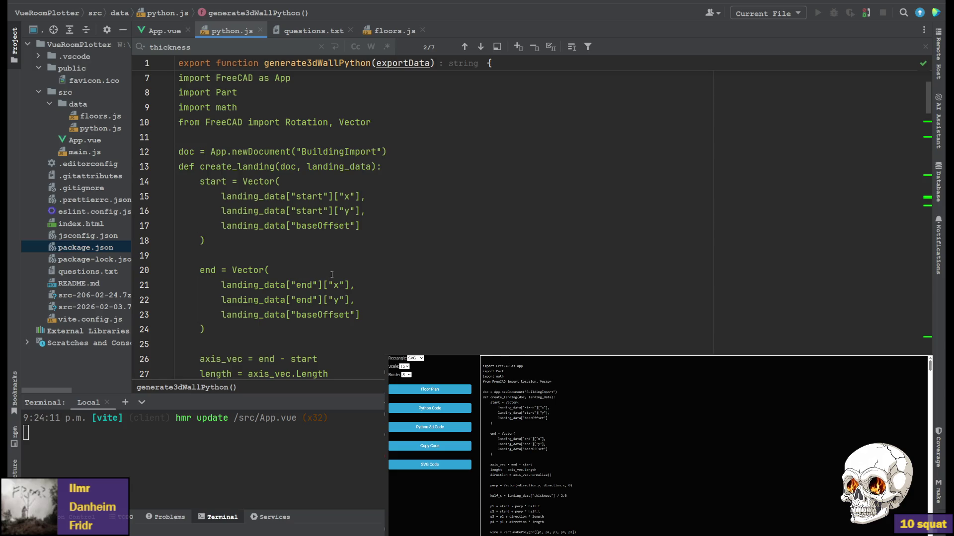
# Use the start y lookup in the end vector on line 22 and open a new line 15 in create_landing.
pyautogui.click(307, 211)
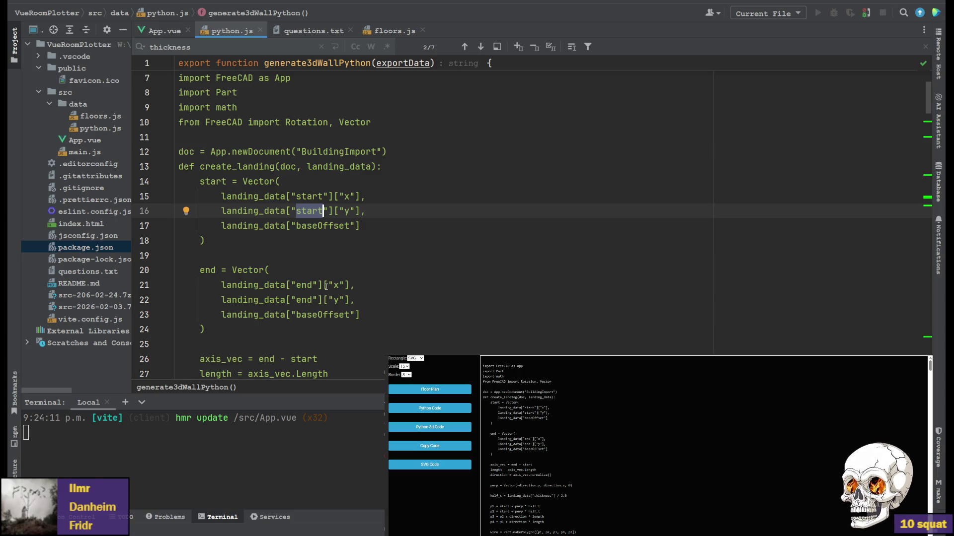
pyautogui.click(305, 300)
pyautogui.write('start')
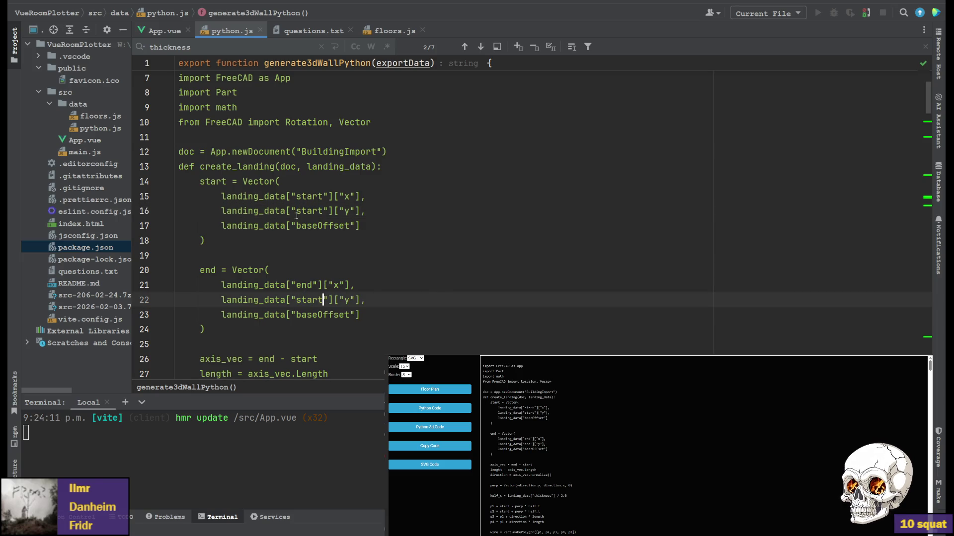
pyautogui.click(440, 166)
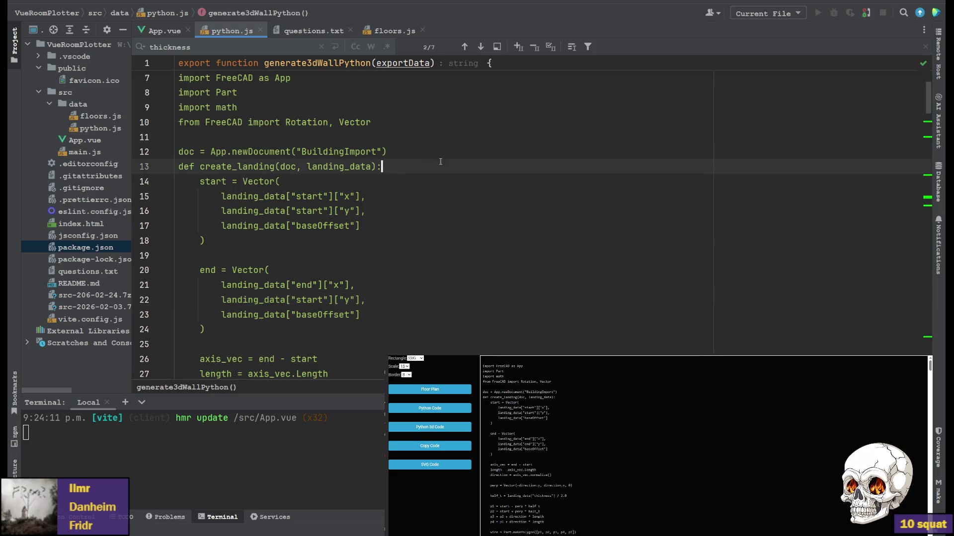
pyautogui.press('Return')
pyautogui.press('Return')
pyautogui.press('Return')
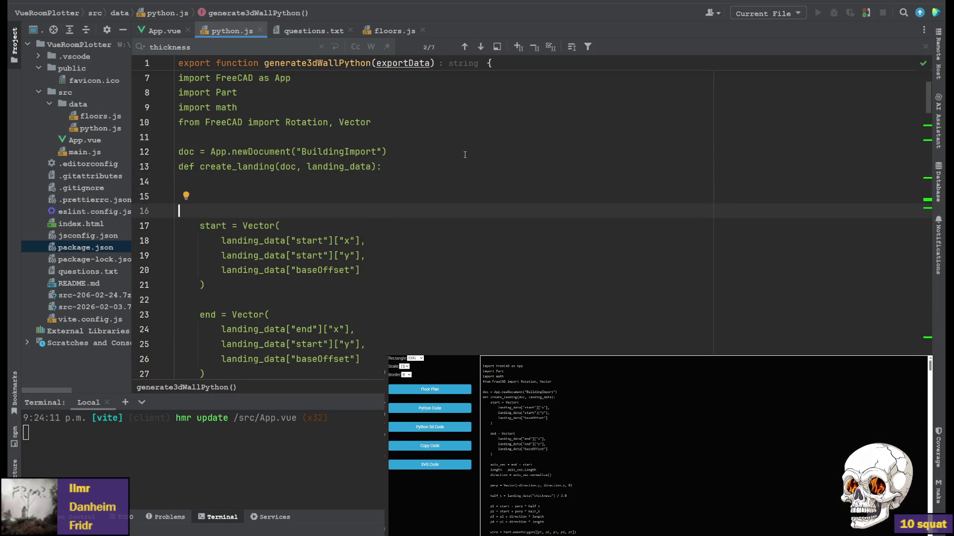
pyautogui.press('Up')
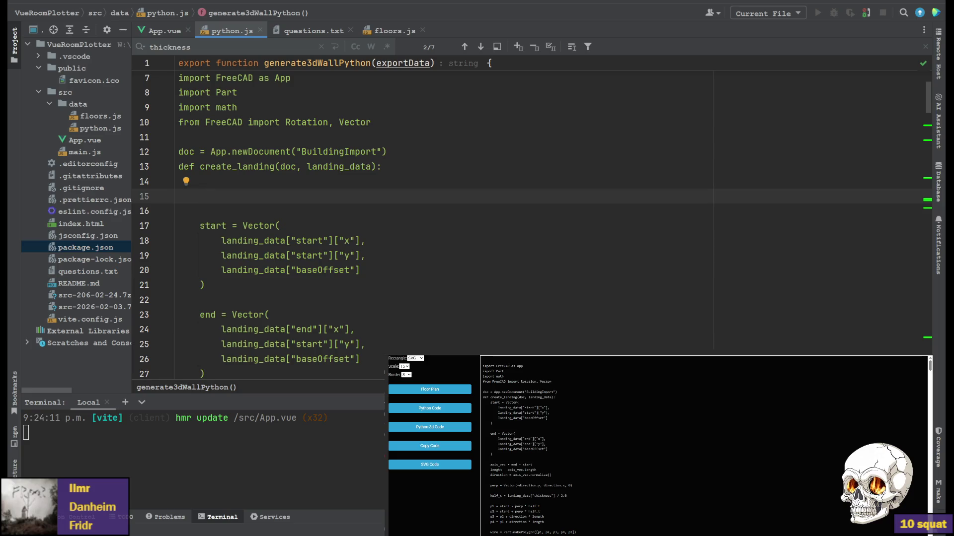
pyautogui.write('width =')
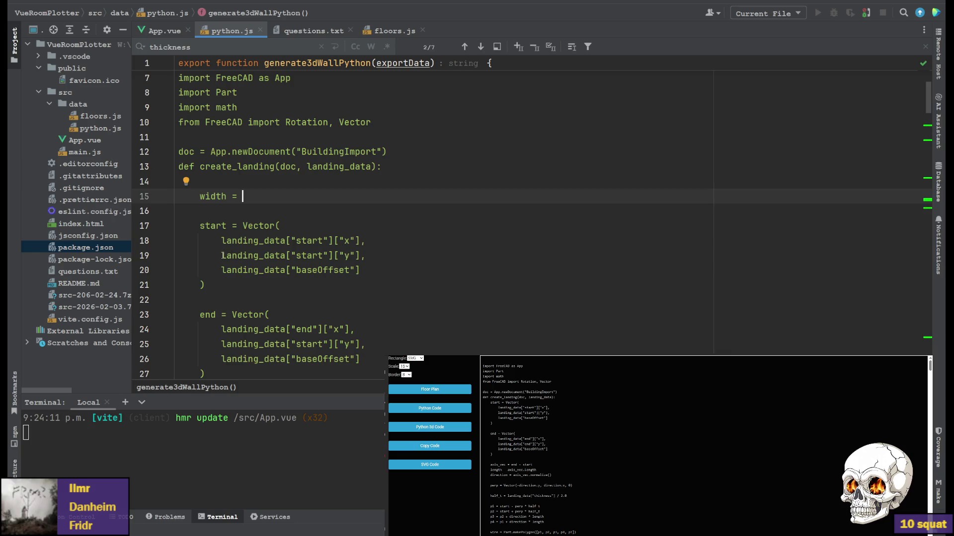
# Build width = abs(landing_data start y minus start y) by pasting the y lookups, then select width for reuse.
pyautogui.moveTo(221, 256); pyautogui.dragTo(361, 255)
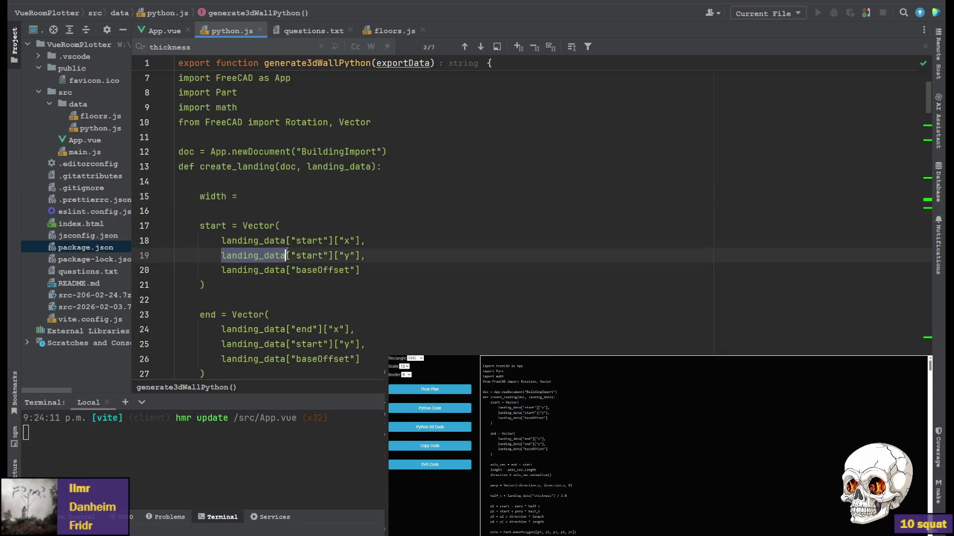
pyautogui.hotkey('ctrl', 'c')
pyautogui.click(303, 198)
pyautogui.hotkey('ctrl', 'v')
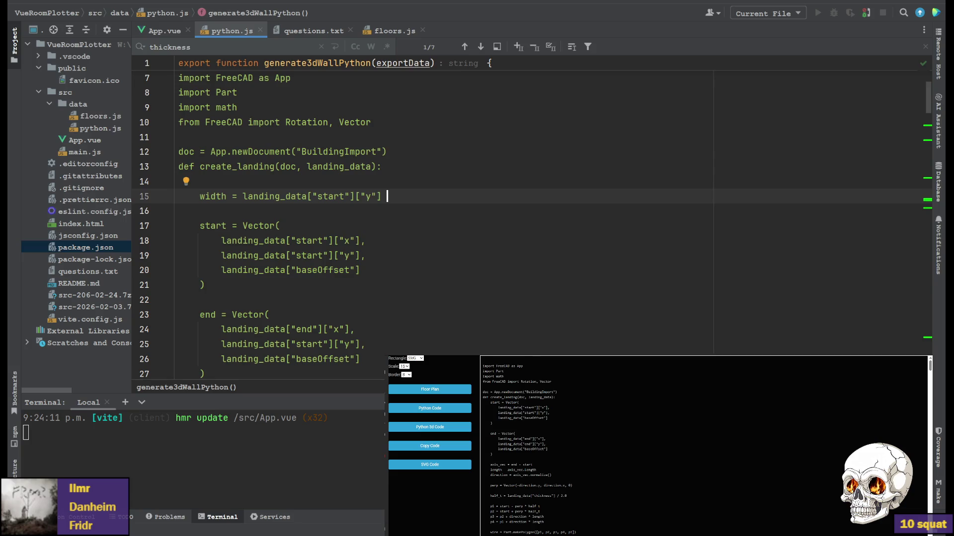
pyautogui.write('-')
pyautogui.moveTo(222, 343); pyautogui.dragTo(360, 343)
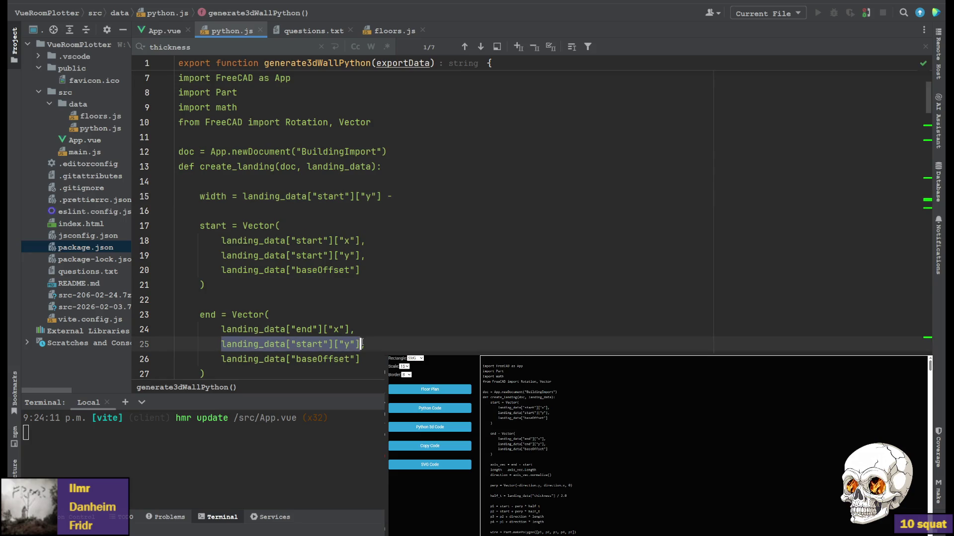
pyautogui.click(423, 195)
pyautogui.hotkey('ctrl', 'v')
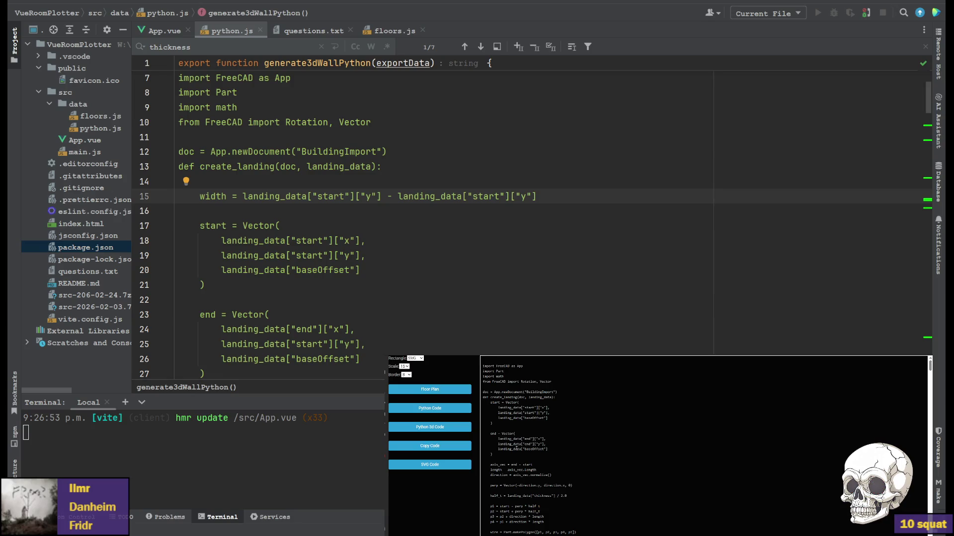
pyautogui.click(243, 195)
pyautogui.write('abs(')
pyautogui.click(558, 196)
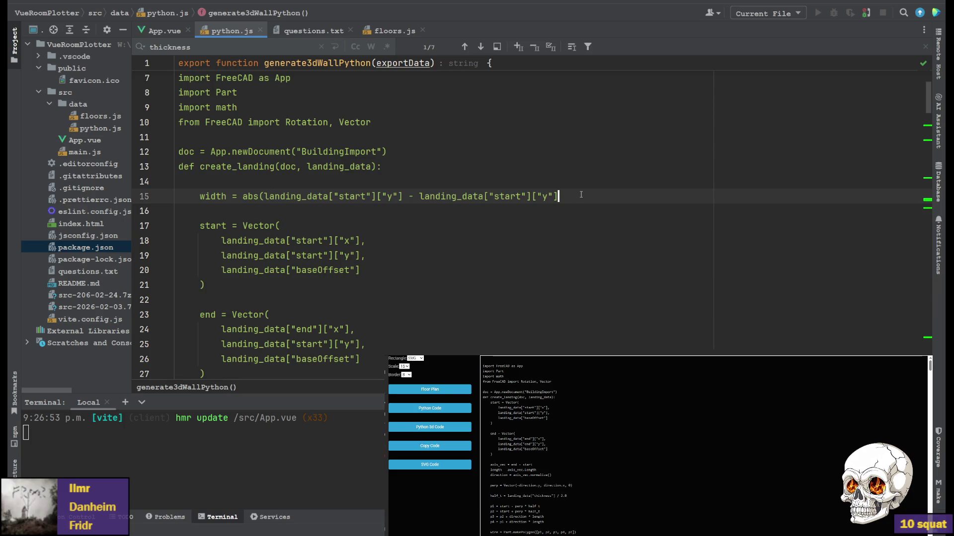
pyautogui.write(')')
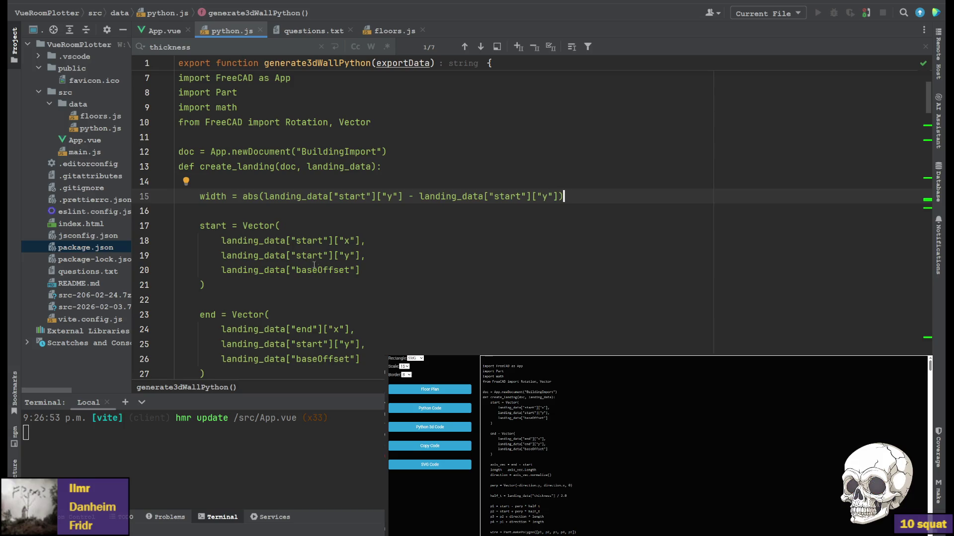
pyautogui.doubleClick(214, 196)
# Add the + width/2 offset to the y value in both the start and end vectors.
pyautogui.click(364, 254)
pyautogui.write('+')
pyautogui.hotkey('ctrl', 'v')
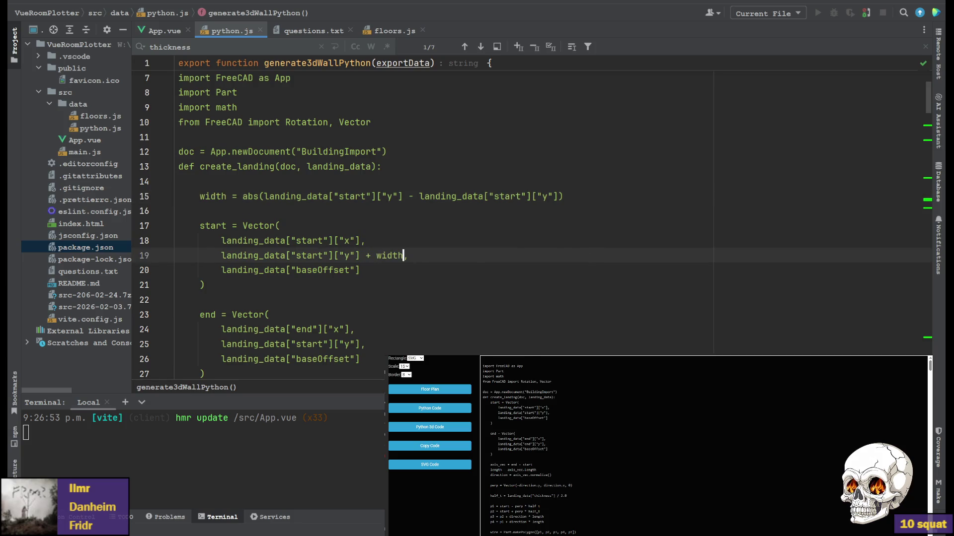
pyautogui.write('/2')
pyautogui.moveTo(366, 256); pyautogui.dragTo(415, 256)
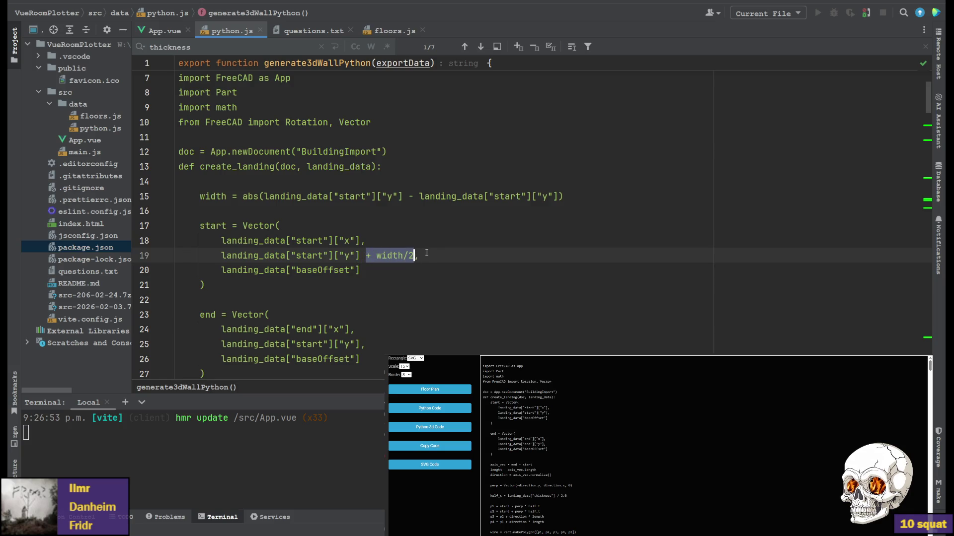
pyautogui.click(364, 255)
pyautogui.moveTo(361, 255); pyautogui.dragTo(416, 256)
pyautogui.click(364, 344)
pyautogui.hotkey('ctrl', 'v')
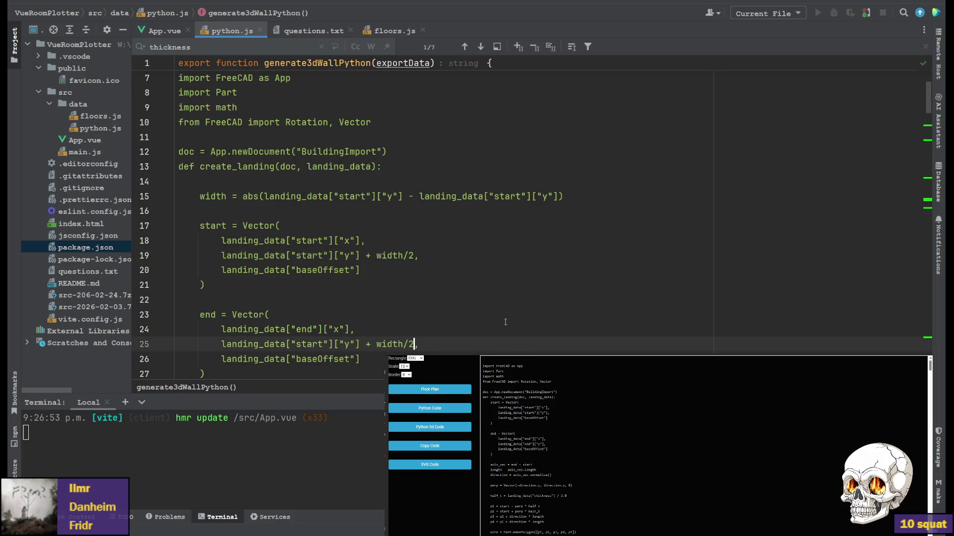
pyautogui.scroll(-3, 505, 322)
pyautogui.scroll(-5, 447, 298)
pyautogui.scroll(-4, 370, 249)
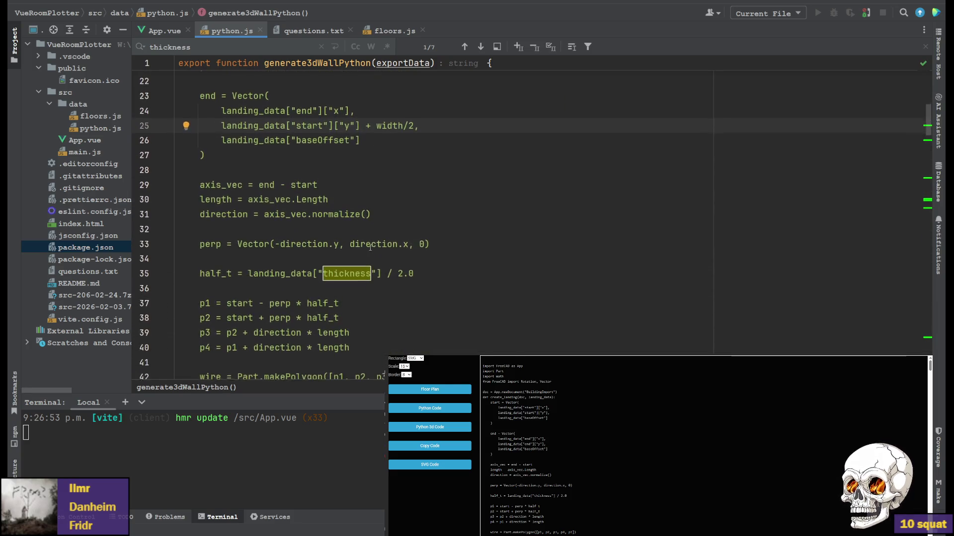
pyautogui.scroll(3, 370, 250)
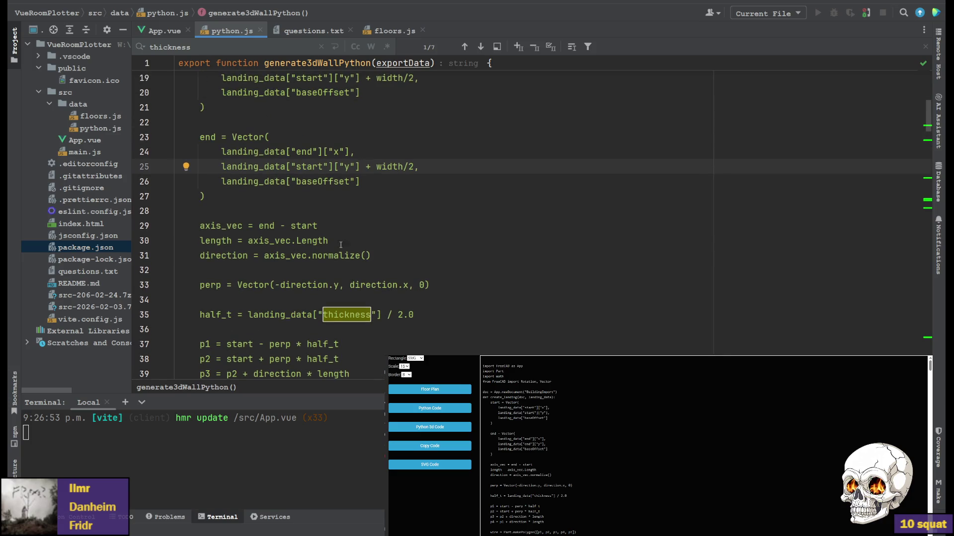
# Compute half_t from width instead of the thickness lookup and save the file.
pyautogui.doubleClick(389, 166)
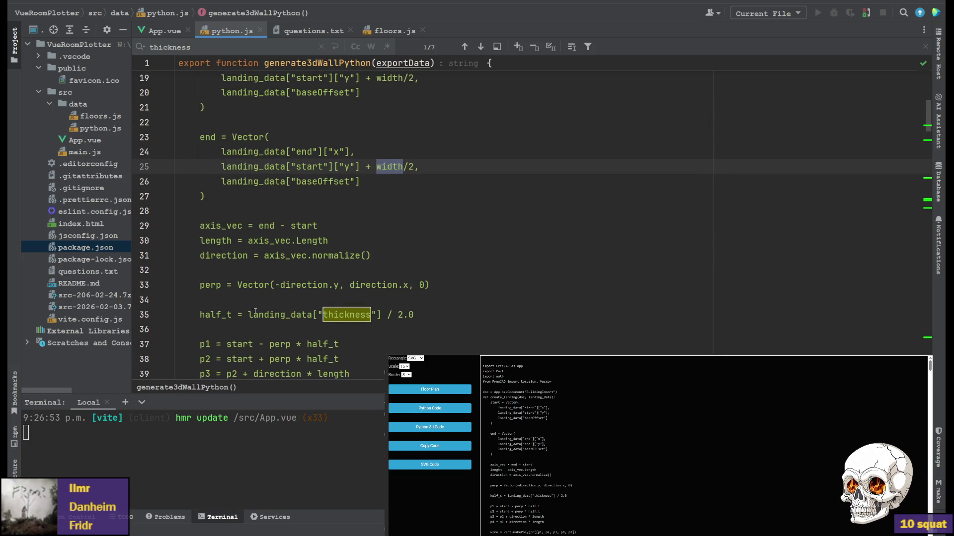
pyautogui.moveTo(247, 314); pyautogui.dragTo(382, 315)
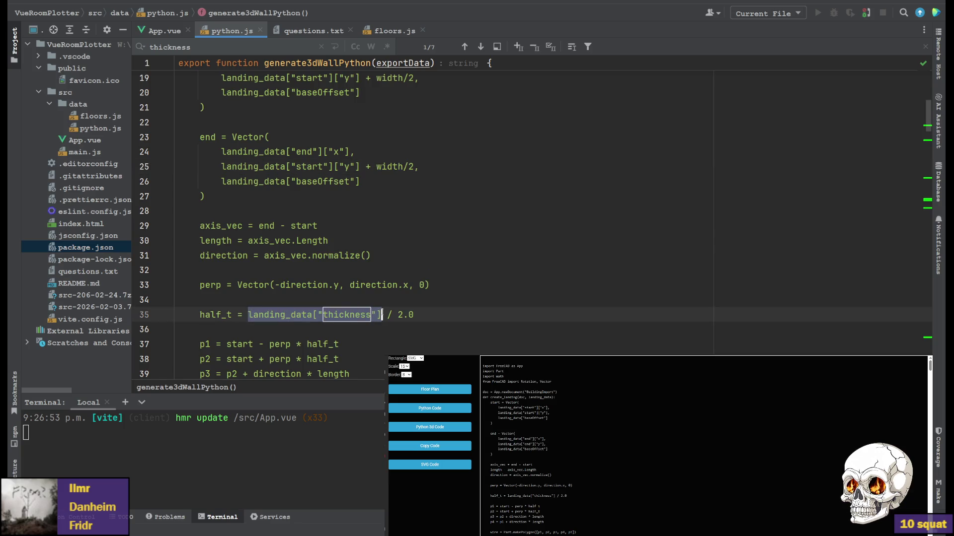
pyautogui.hotkey('ctrl', 'v')
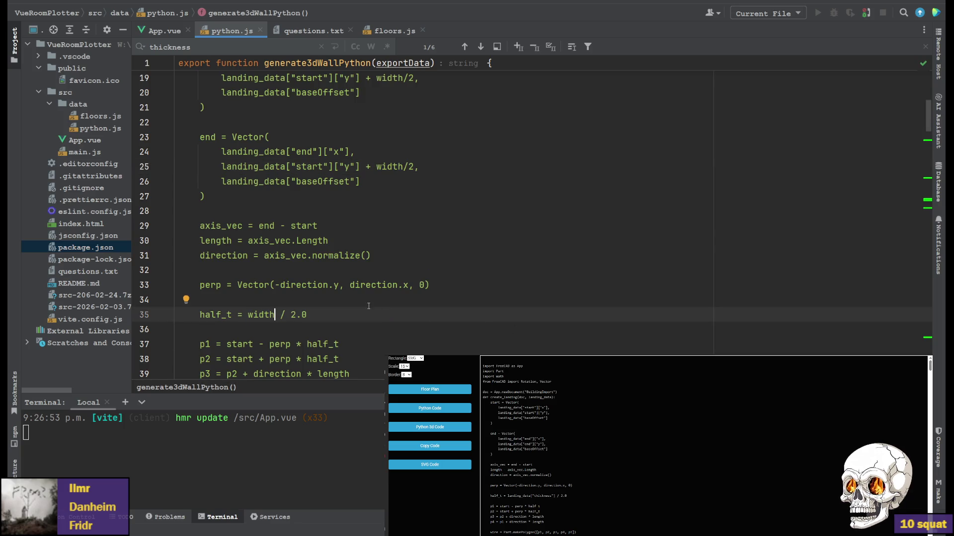
pyautogui.scroll(-3, 366, 300)
pyautogui.scroll(1, 366, 300)
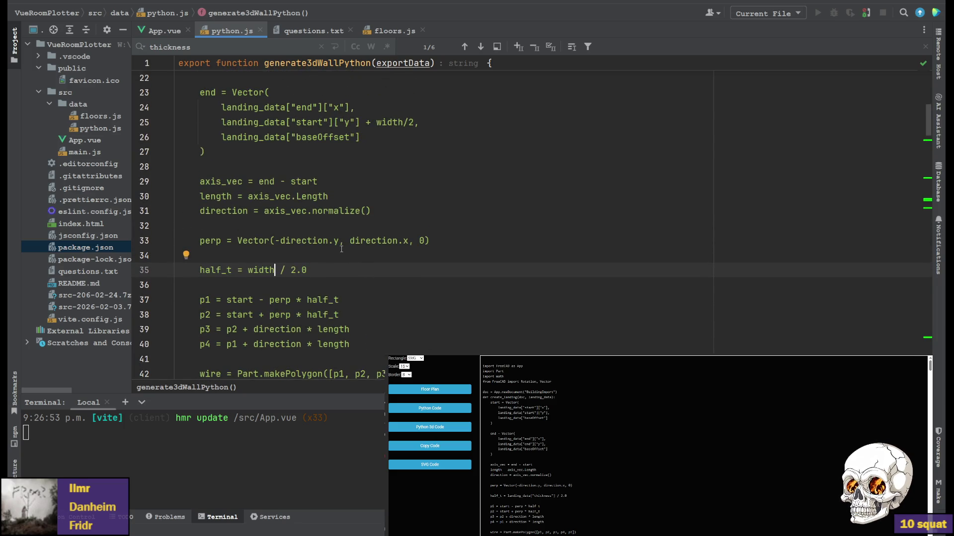
pyautogui.scroll(-2, 337, 250)
pyautogui.scroll(-1, 337, 250)
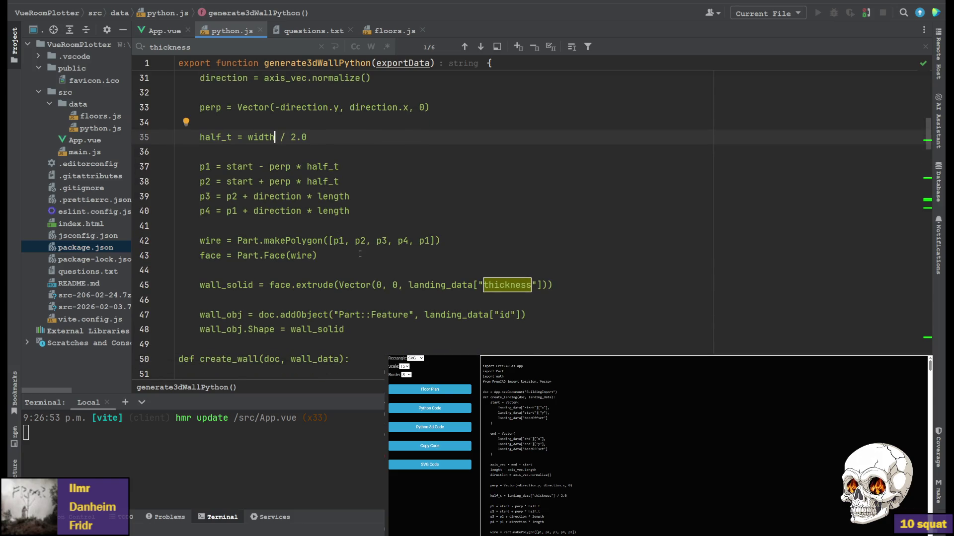
pyautogui.scroll(-1, 360, 255)
pyautogui.scroll(1, 359, 256)
pyautogui.scroll(3, 356, 251)
pyautogui.scroll(1, 356, 251)
pyautogui.scroll(-2, 365, 239)
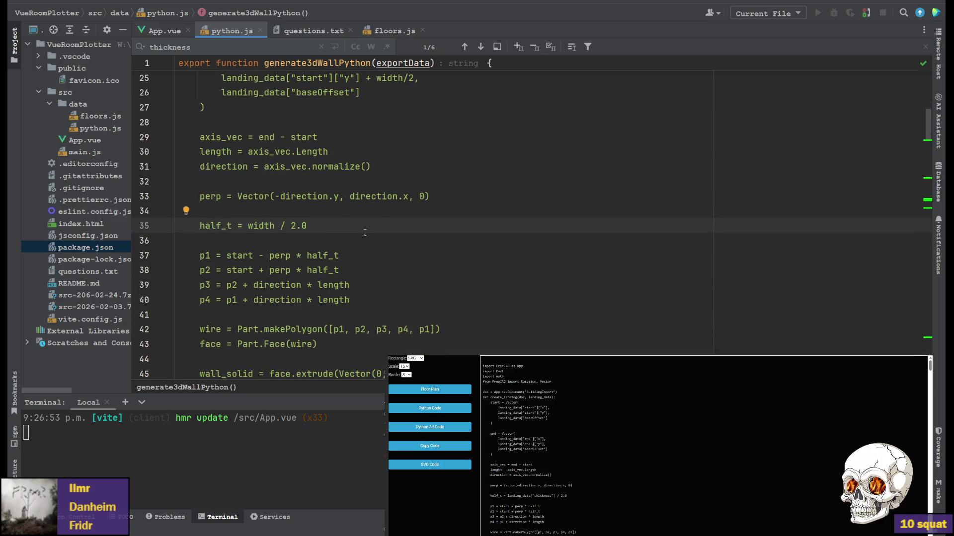
pyautogui.click(378, 212)
pyautogui.scroll(2, 380, 217)
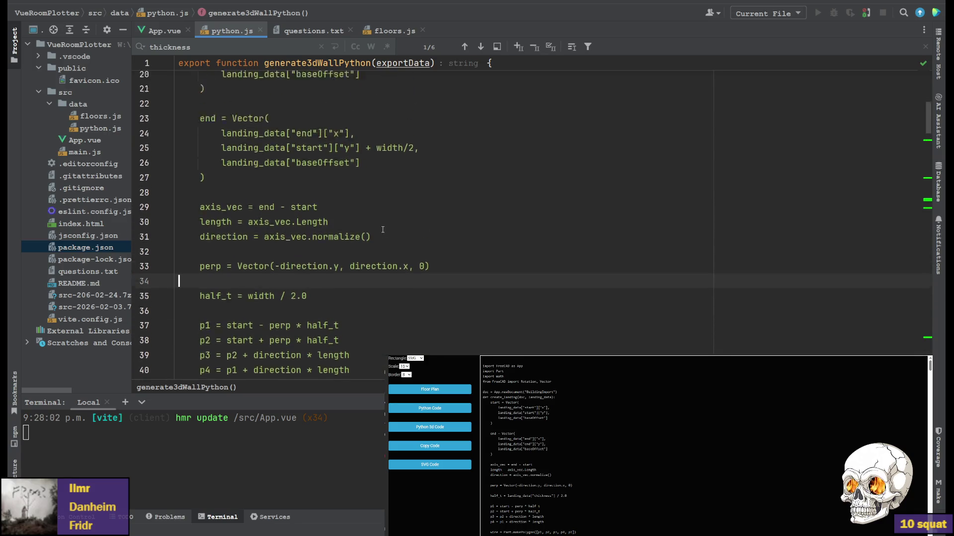
pyautogui.scroll(3, 381, 217)
pyautogui.scroll(1, 384, 228)
pyautogui.scroll(-1, 384, 228)
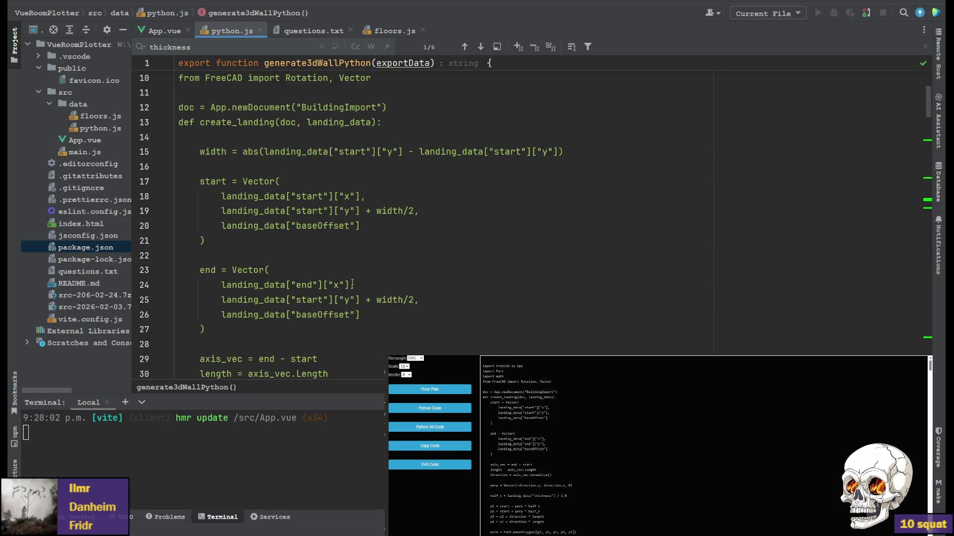
pyautogui.scroll(-6, 365, 265)
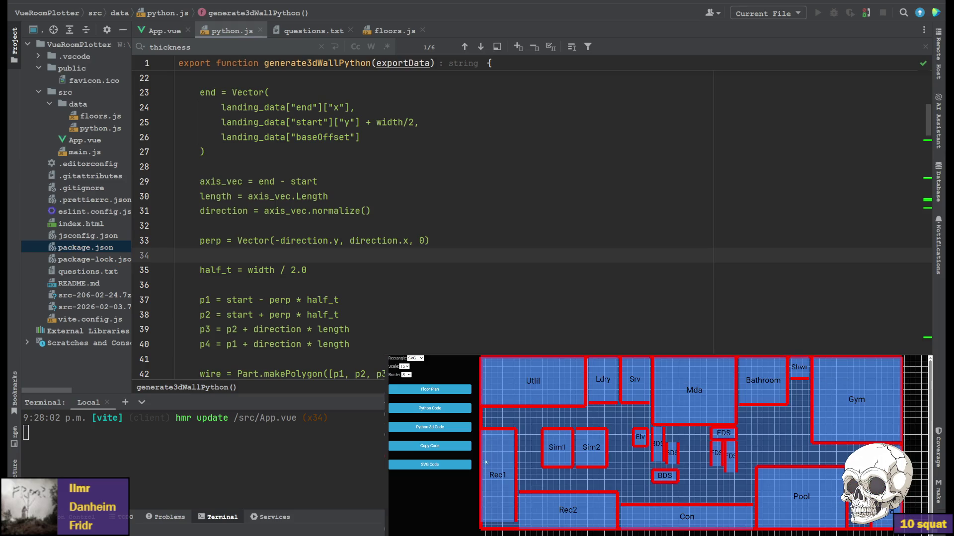
# Regenerate the 3D Python code for the floor plan.
pyautogui.click(430, 428)
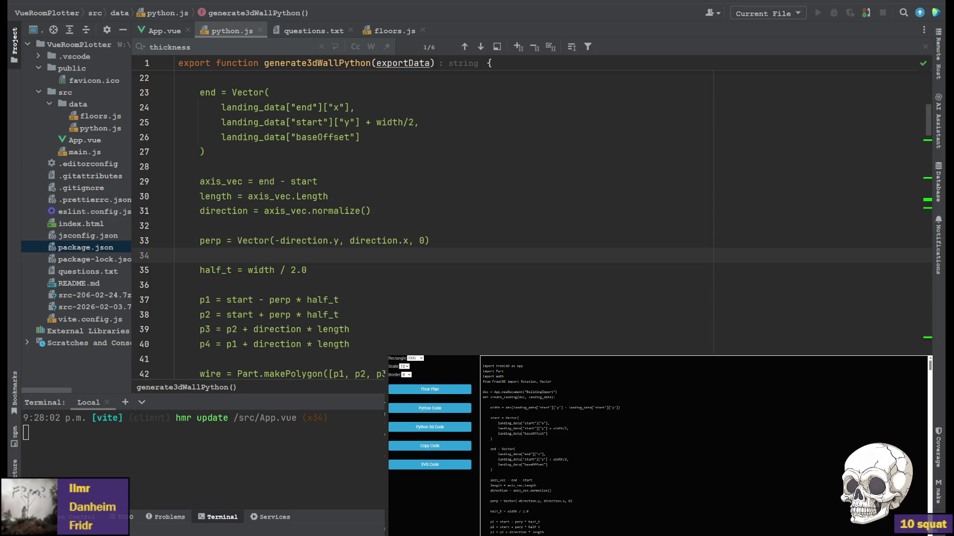
# In FreeCAD, pan and zoom to the three walls and landing, selecting and releasing landing_19.
pyautogui.hotkey('alt', 'Tab')
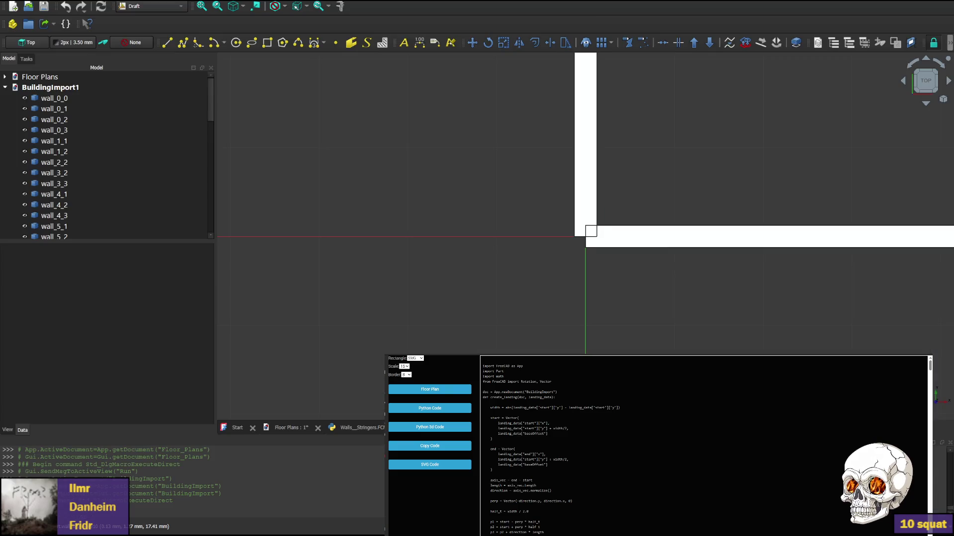
pyautogui.moveTo(436, 220); pyautogui.dragTo(817, 161, button='middle')
pyautogui.scroll(-3, 818, 160)
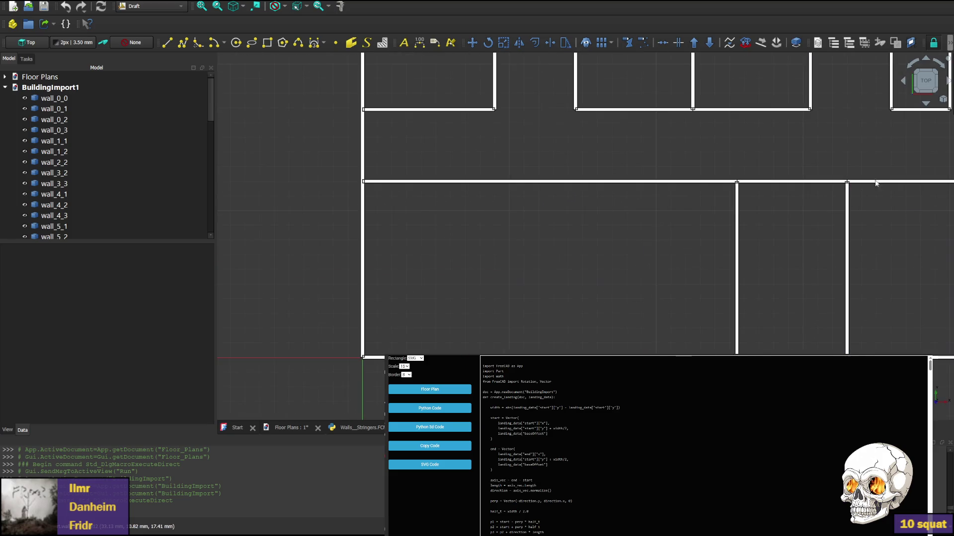
pyautogui.scroll(-3, 745, 172)
pyautogui.moveTo(745, 172); pyautogui.dragTo(667, 183, button='middle')
pyautogui.scroll(3, 667, 183)
pyautogui.moveTo(637, 328); pyautogui.dragTo(498, 245, button='middle')
pyautogui.scroll(3, 497, 245)
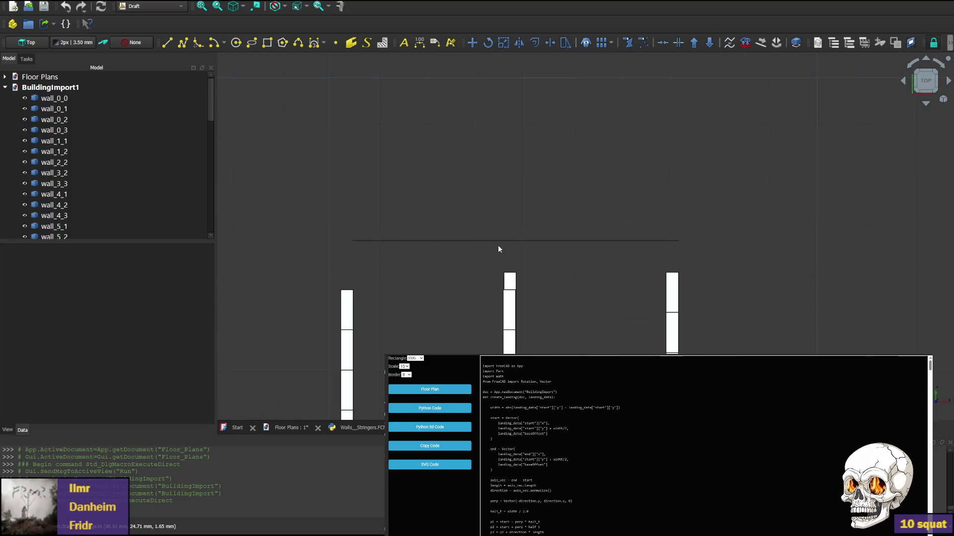
pyautogui.click(543, 239)
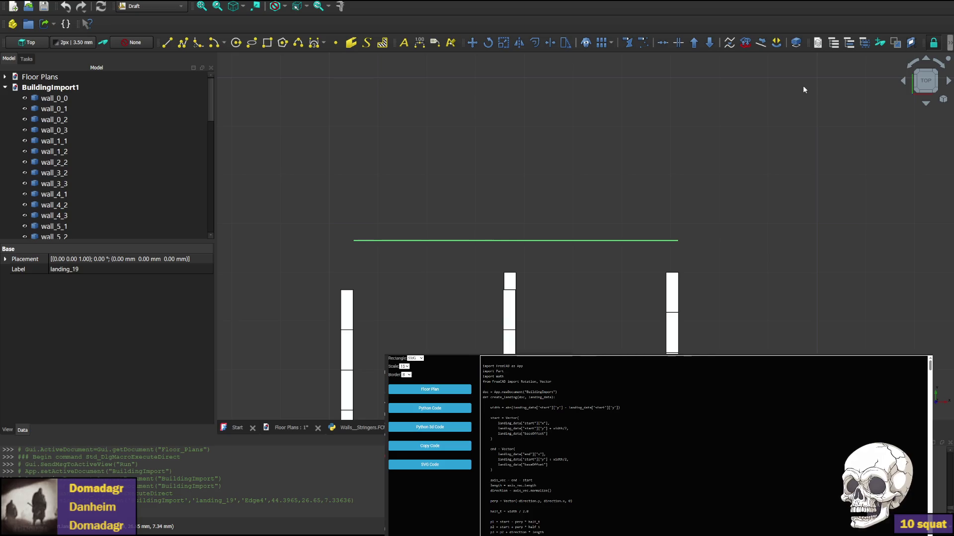
pyautogui.press('Escape')
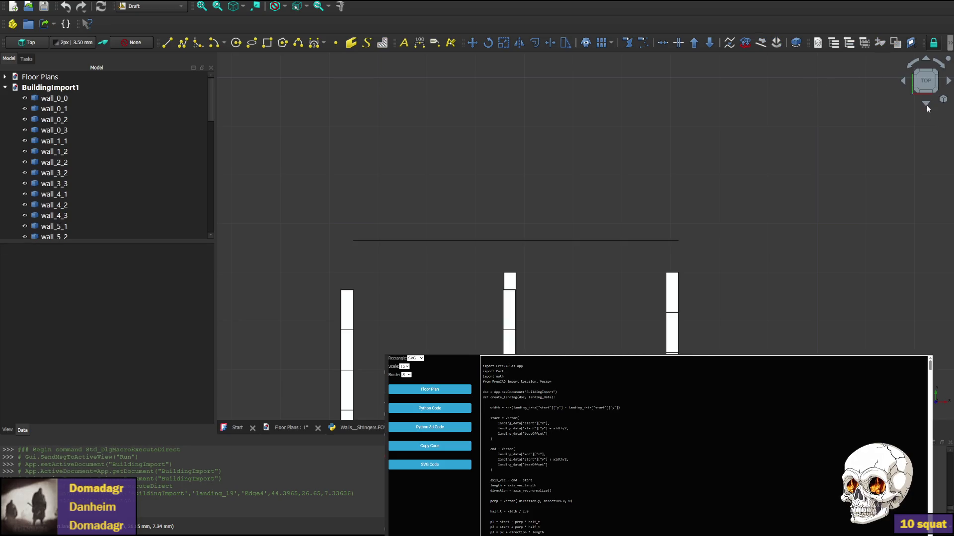
# View the model from below, then select wall_0_2 and delete it.
pyautogui.press('space')
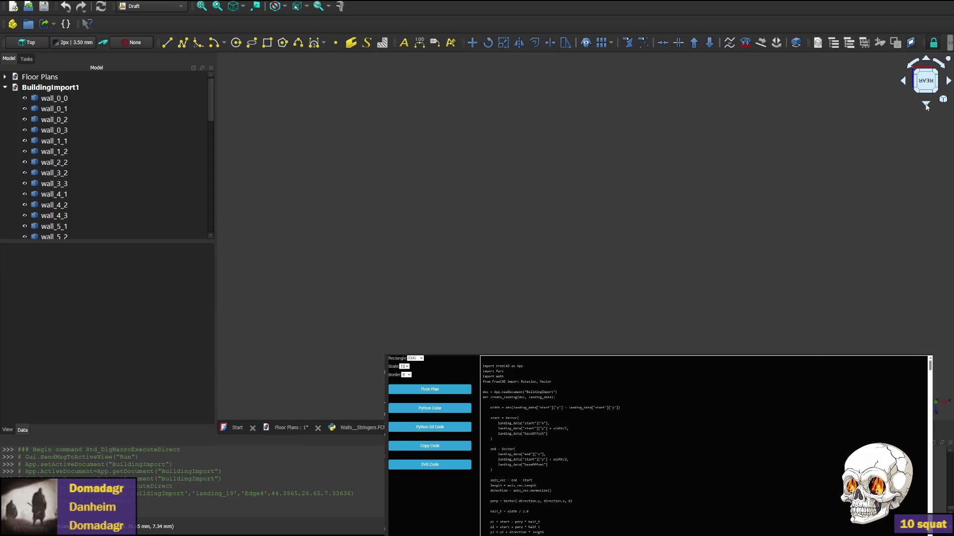
pyautogui.click(927, 104)
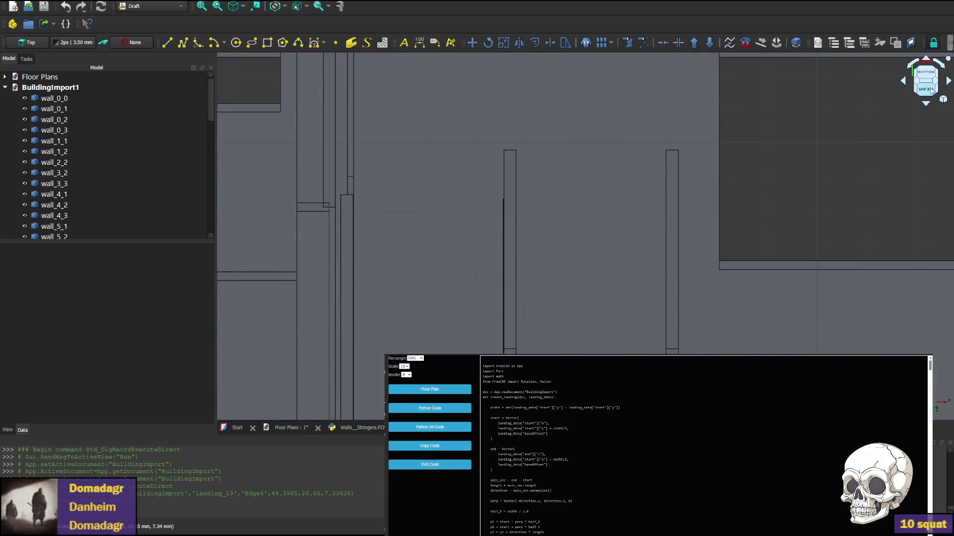
pyautogui.click(926, 88)
pyautogui.scroll(2, 514, 328)
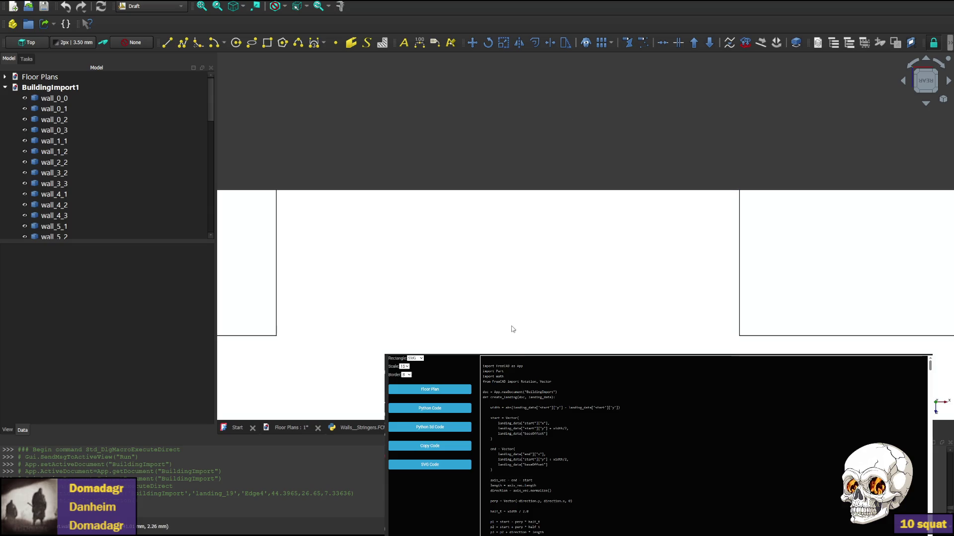
pyautogui.scroll(2, 522, 197)
pyautogui.click(531, 214)
pyautogui.press('Delete')
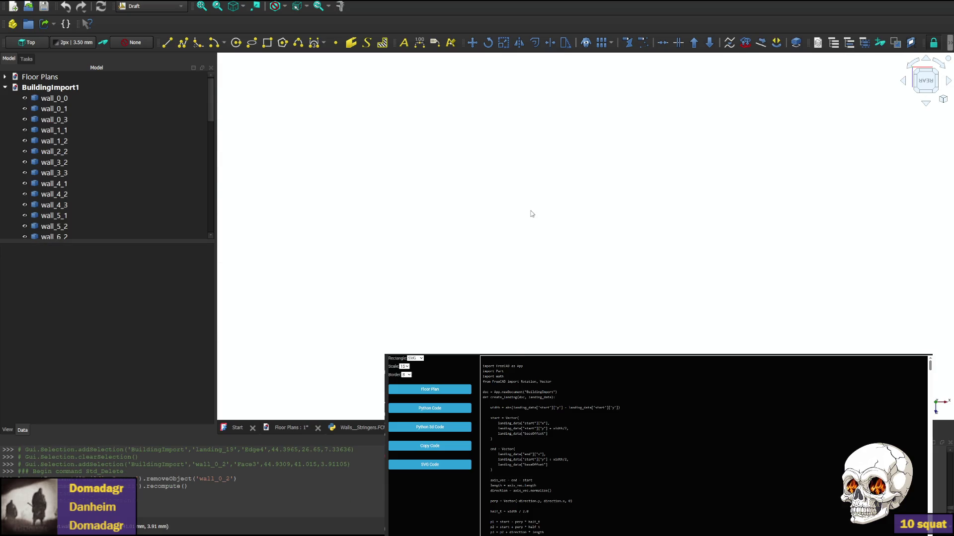
# Delete wall_13_0, check the landing from underneath, and return to the code editor.
pyautogui.click(689, 222)
pyautogui.press('Delete')
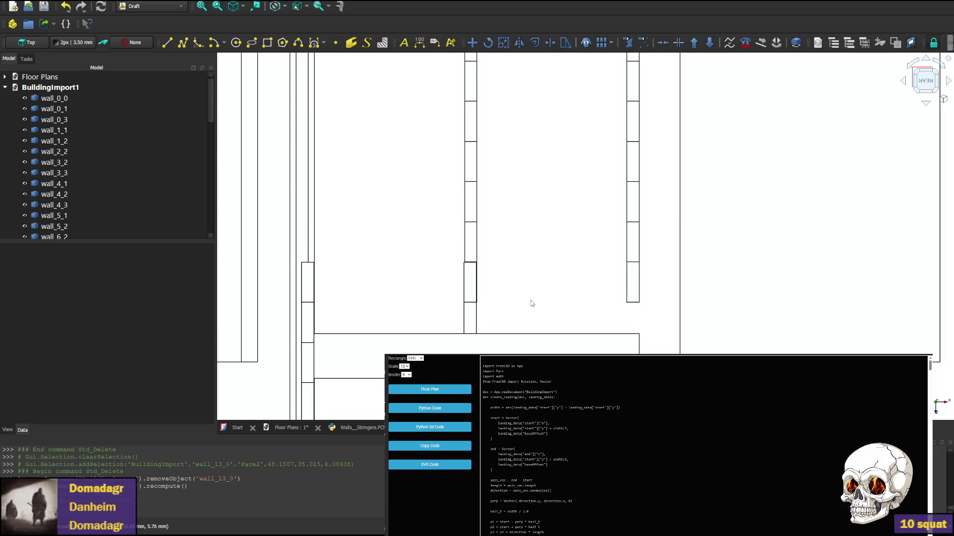
pyautogui.scroll(-3, 656, 245)
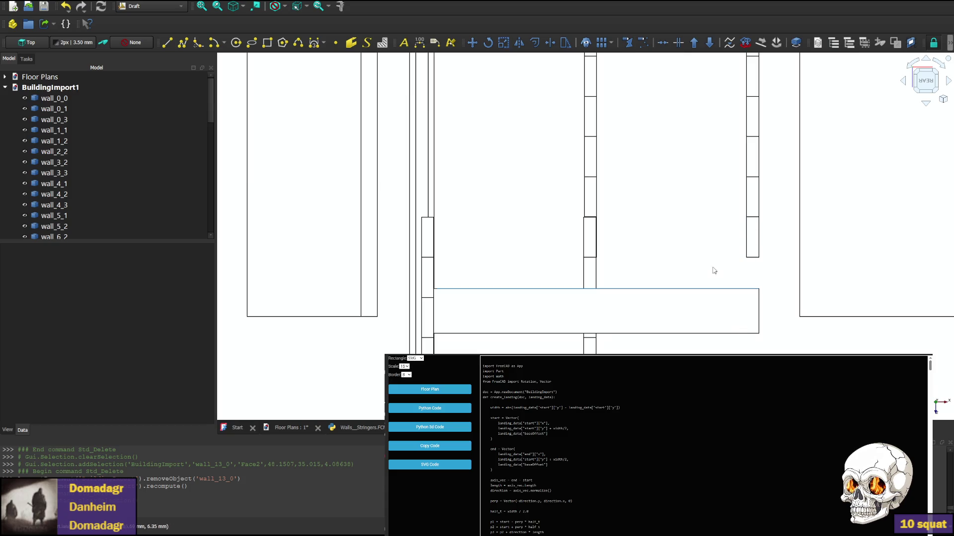
pyautogui.moveTo(685, 258)
pyautogui.mouseDown(button='middle')
pyautogui.moveTo(593, 241)
pyautogui.moveTo(593, 254)
pyautogui.mouseUp(button='middle')
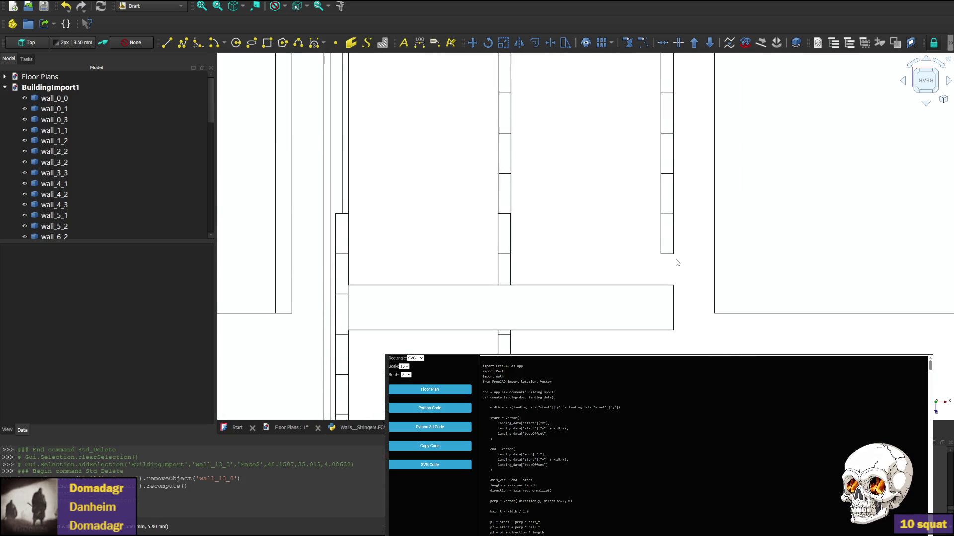
pyautogui.scroll(-2, 657, 266)
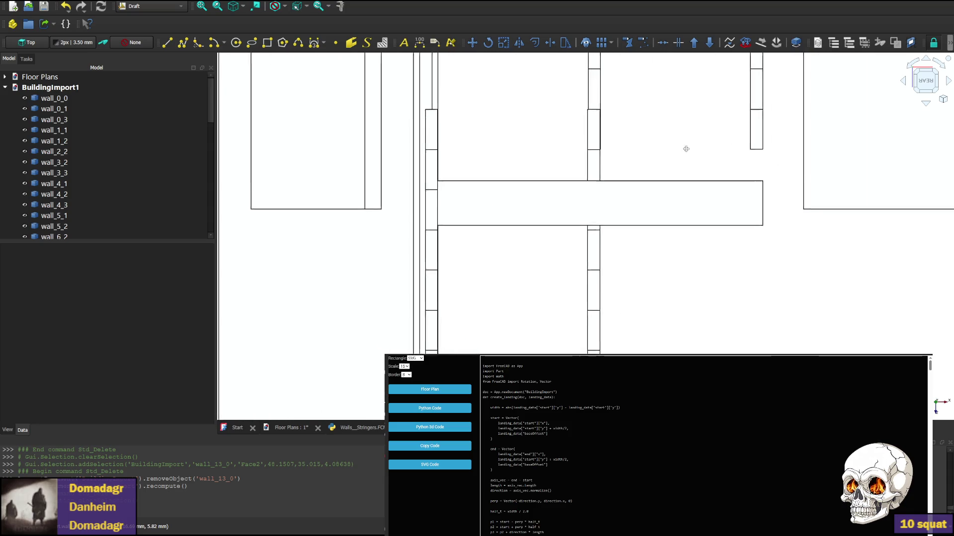
pyautogui.scroll(2, 600, 281)
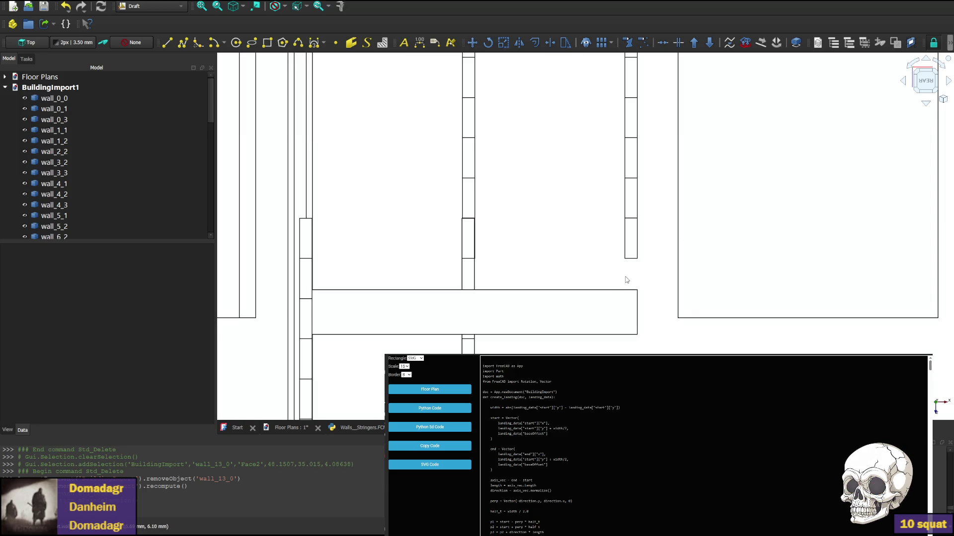
pyautogui.scroll(2, 626, 280)
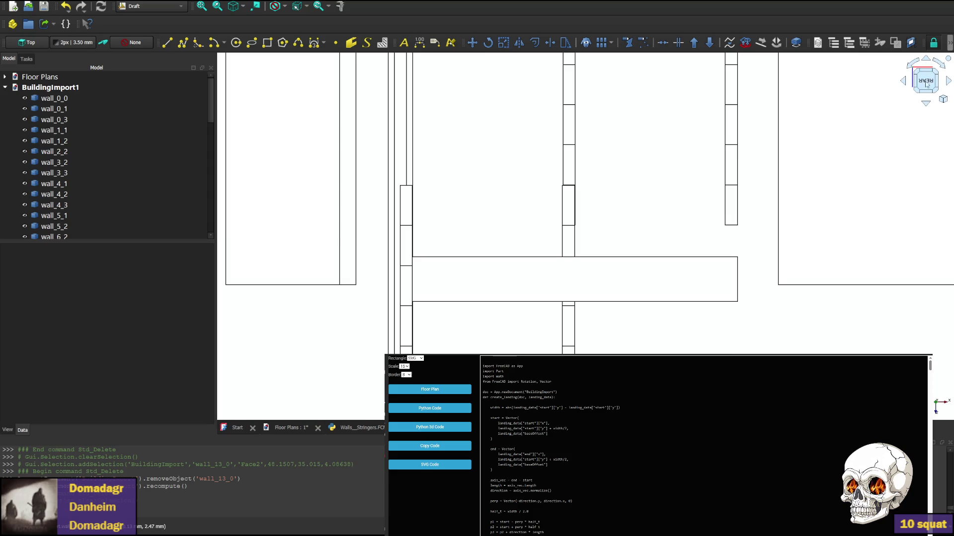
pyautogui.click(925, 102)
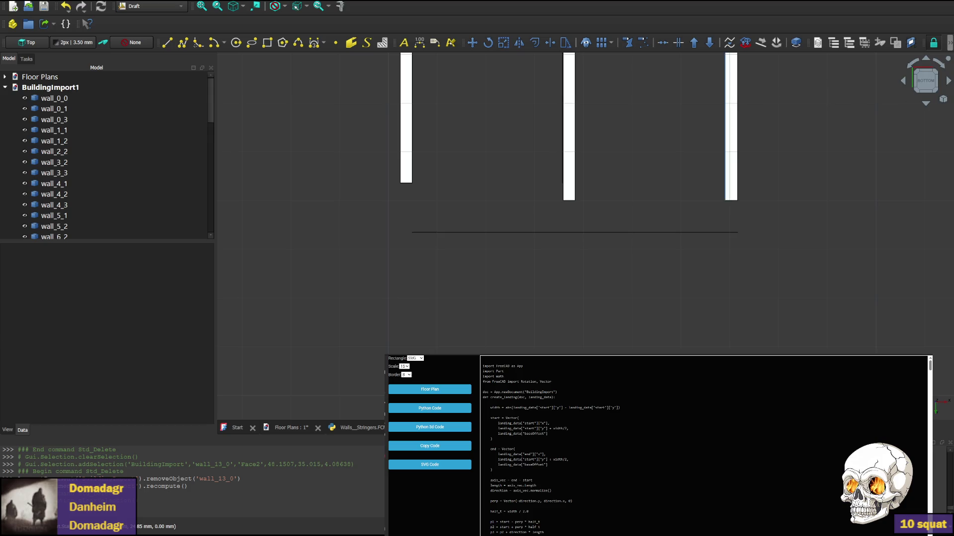
pyautogui.hotkey('alt', 'Tab')
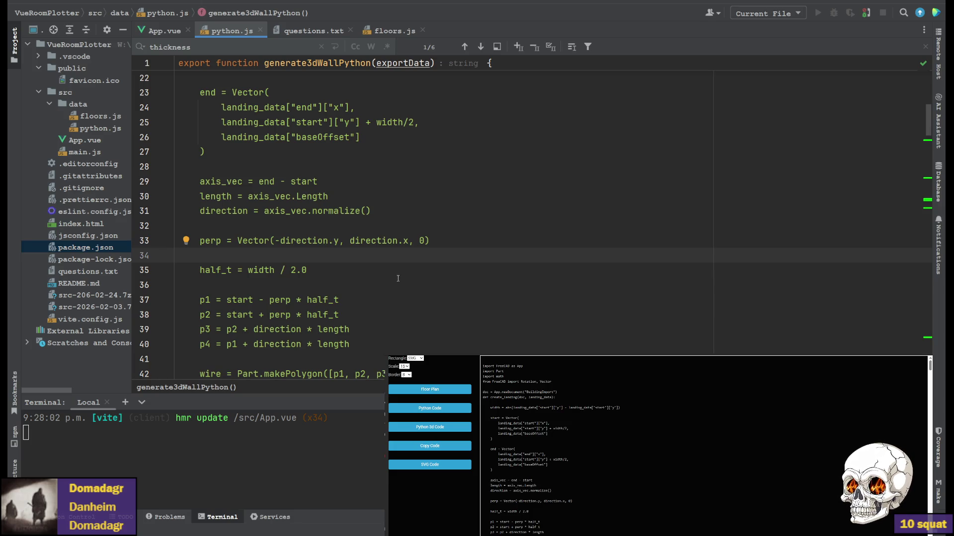
pyautogui.scroll(-2, 383, 233)
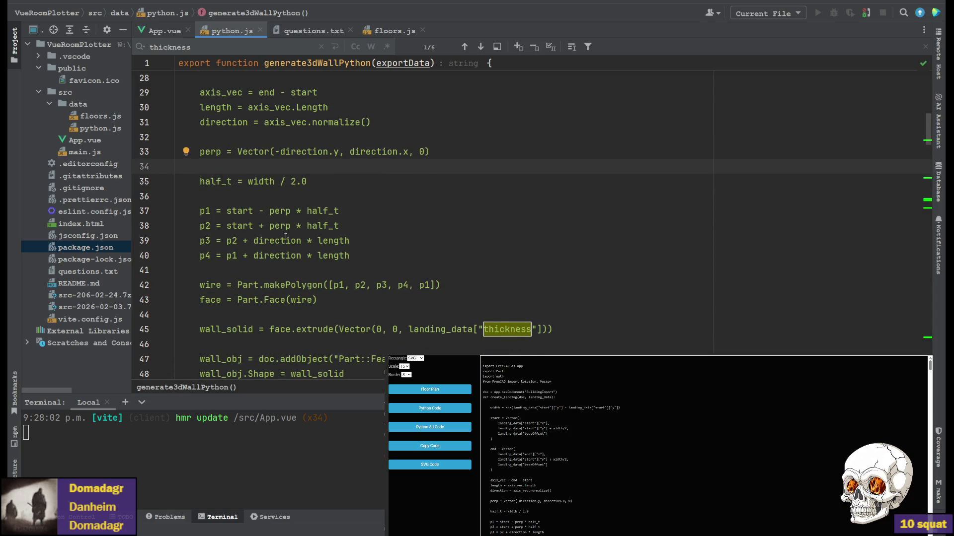
pyautogui.click(260, 181)
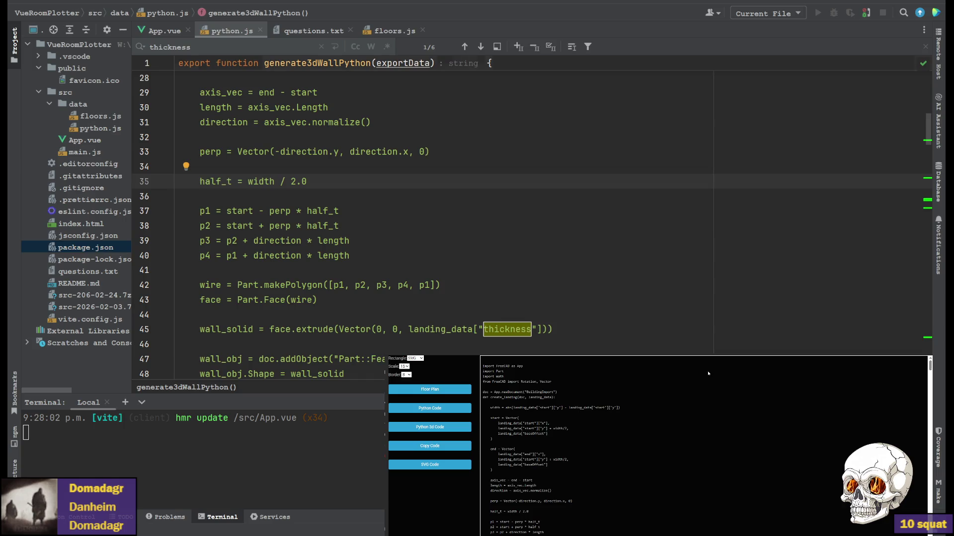
pyautogui.scroll(3, 447, 223)
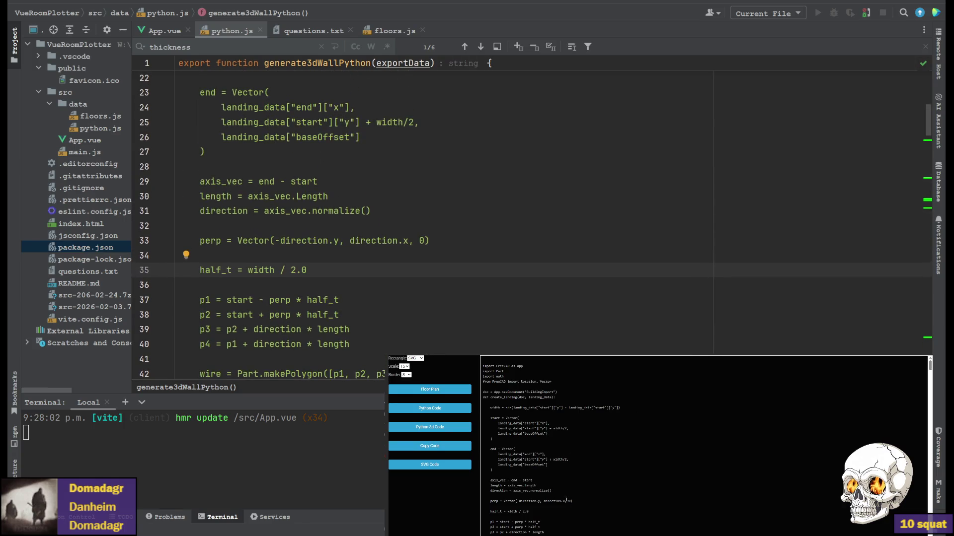
pyautogui.scroll(3, 447, 224)
pyautogui.scroll(3, 447, 224)
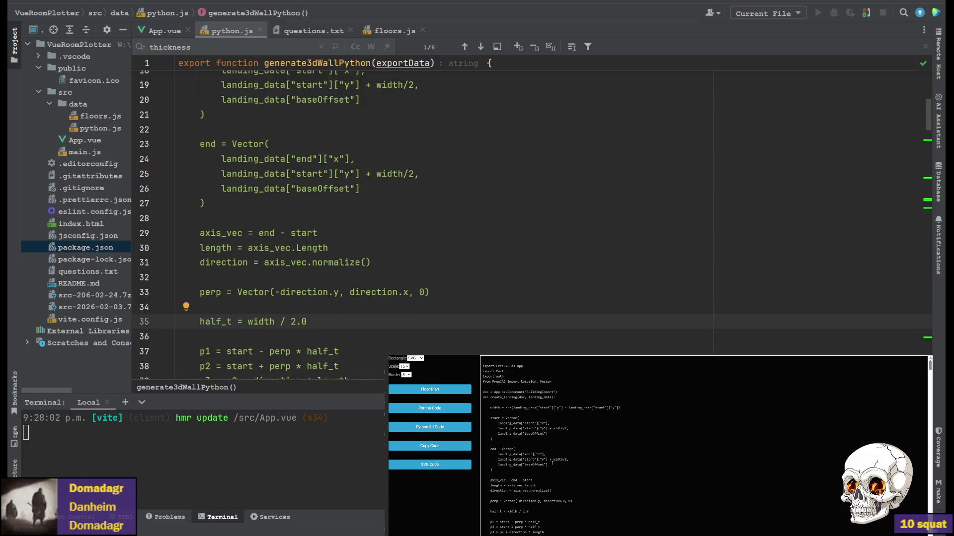
pyautogui.scroll(2, 447, 224)
pyautogui.scroll(-3, 447, 223)
pyautogui.scroll(-2, 447, 224)
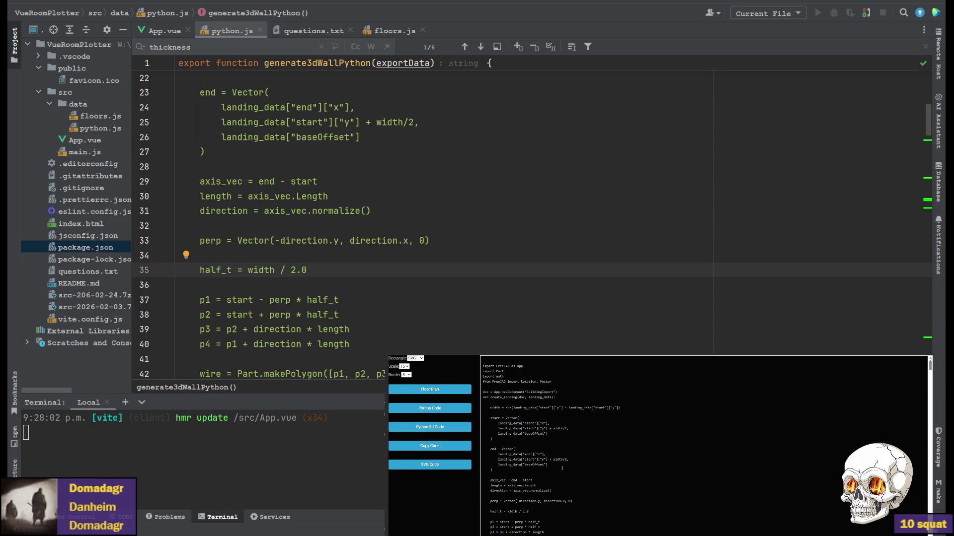
pyautogui.scroll(2, 447, 223)
pyautogui.scroll(-2, 447, 223)
pyautogui.scroll(-3, 447, 224)
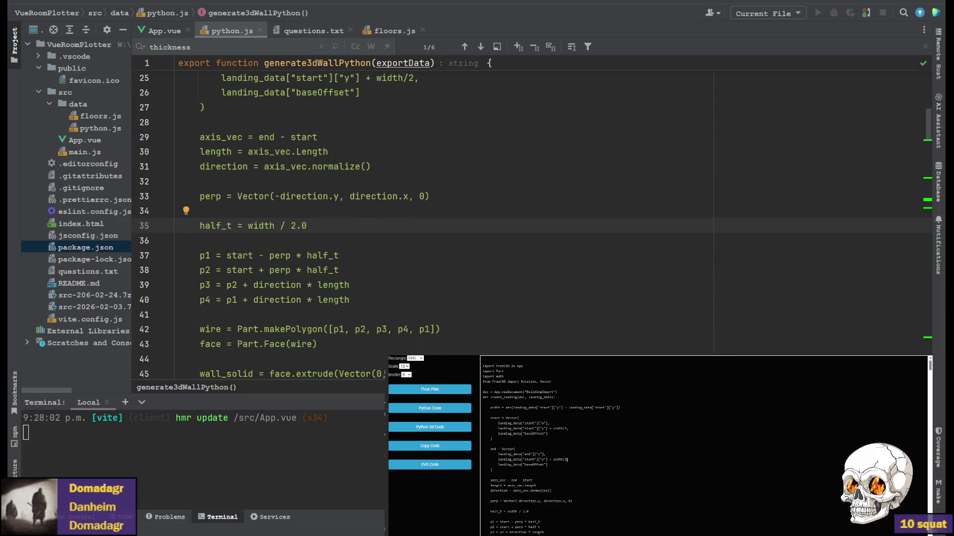
pyautogui.scroll(-3, 448, 224)
pyautogui.scroll(3, 448, 224)
pyautogui.scroll(-3, 447, 224)
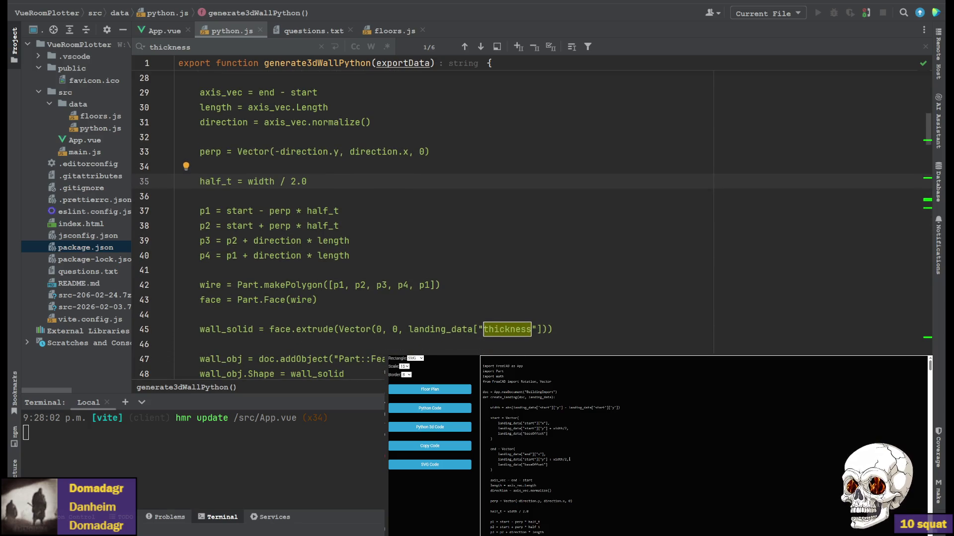
pyautogui.scroll(-3, 447, 224)
pyautogui.scroll(-2, 447, 223)
pyautogui.scroll(4, 447, 224)
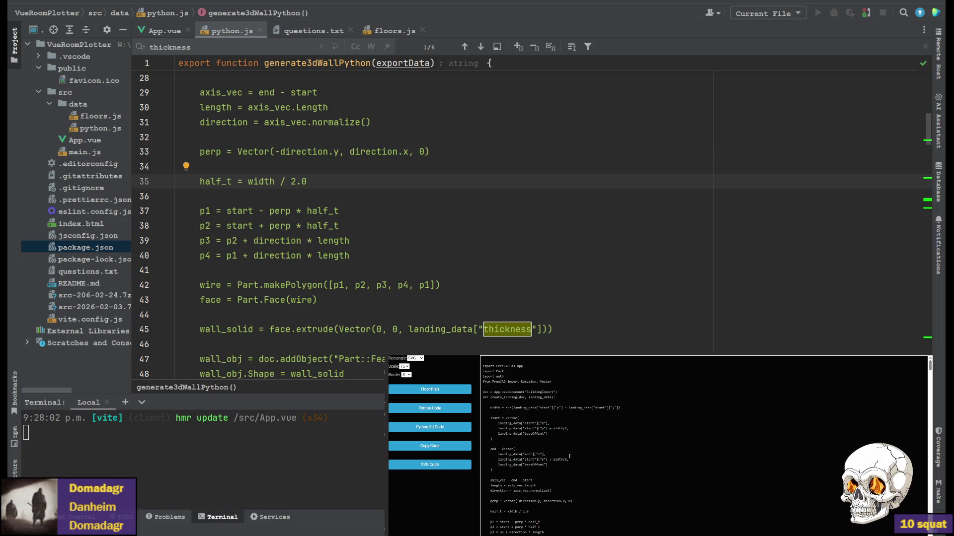
pyautogui.scroll(-3, 447, 224)
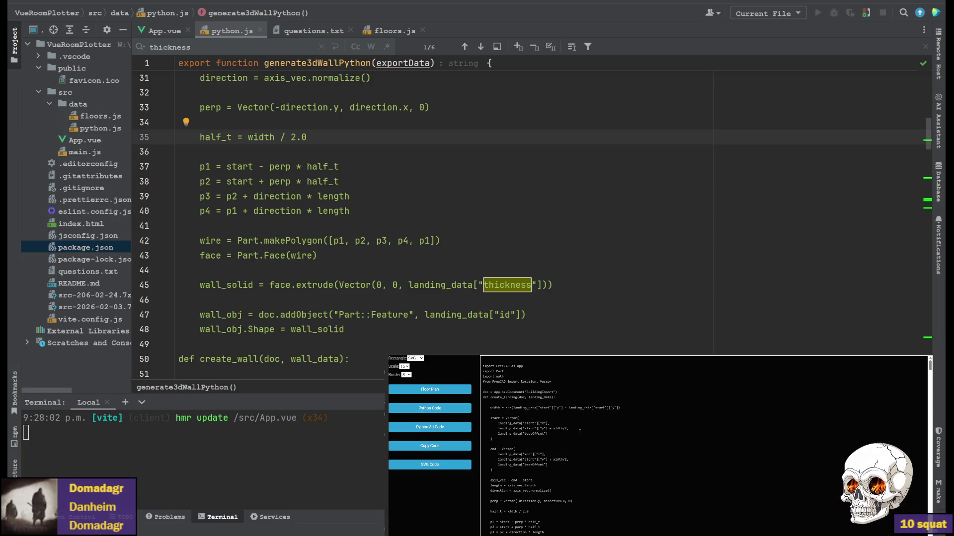
pyautogui.scroll(3, 447, 223)
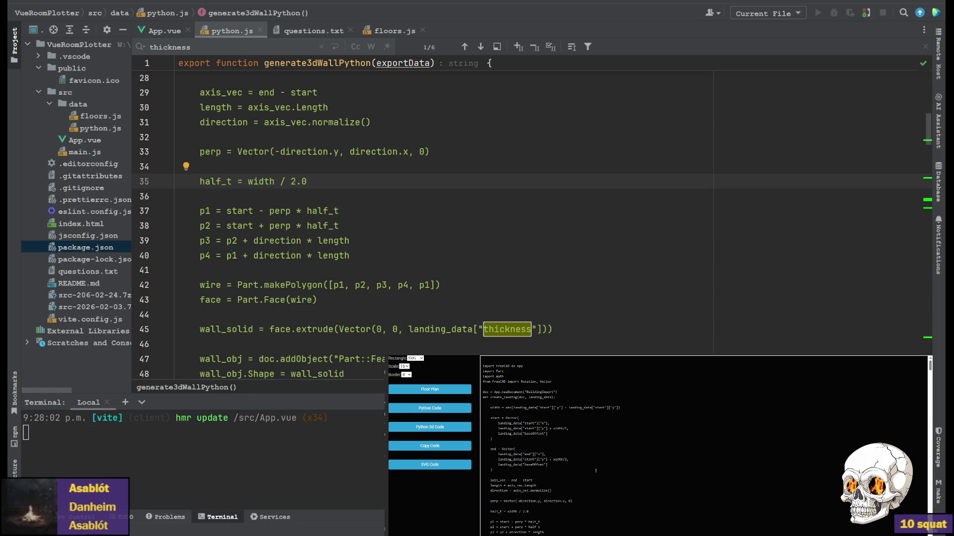
pyautogui.scroll(3, 447, 224)
pyautogui.scroll(-3, 447, 223)
pyautogui.scroll(3, 448, 224)
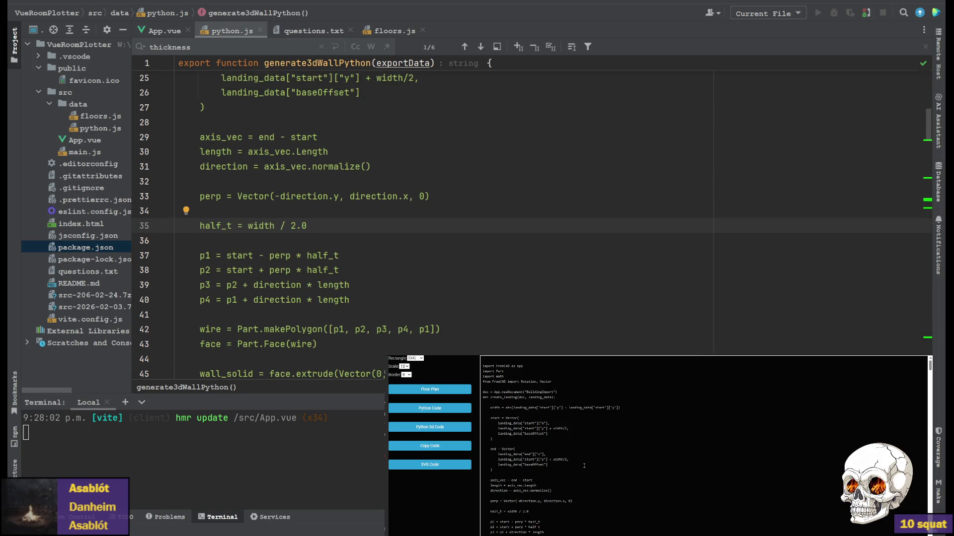
pyautogui.scroll(-3, 448, 223)
pyautogui.scroll(3, 447, 224)
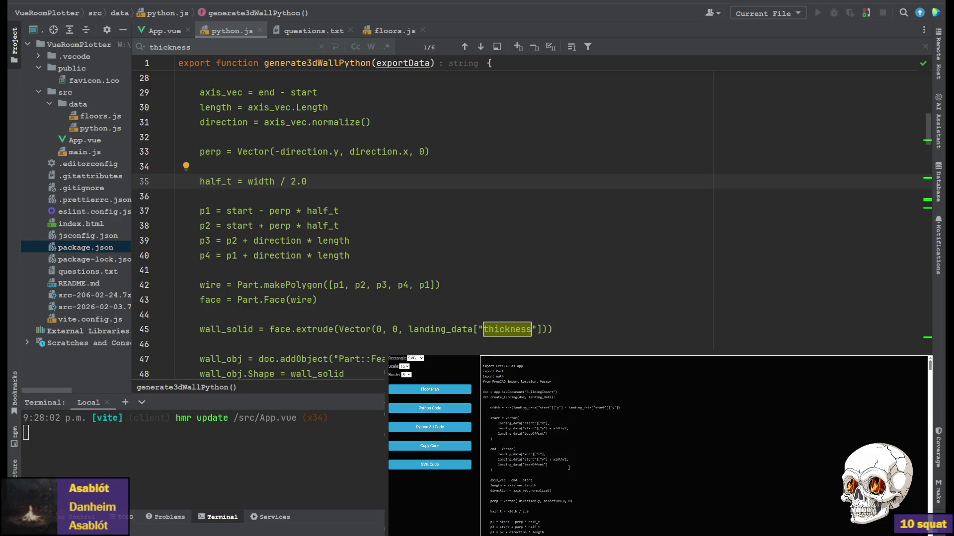
pyautogui.scroll(5, 569, 463)
pyautogui.scroll(-5, 570, 463)
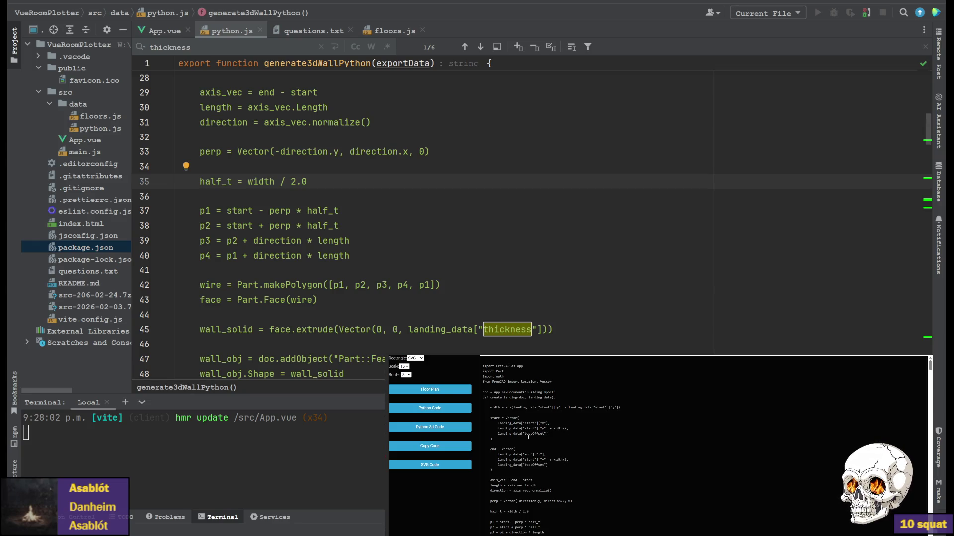
pyautogui.doubleClick(260, 181)
# Remove the ' / 2.0' so half_t equals the full width, then switch to floors.js.
pyautogui.click(281, 180)
pyautogui.moveTo(307, 182); pyautogui.dragTo(275, 181)
pyautogui.press('BackSpace')
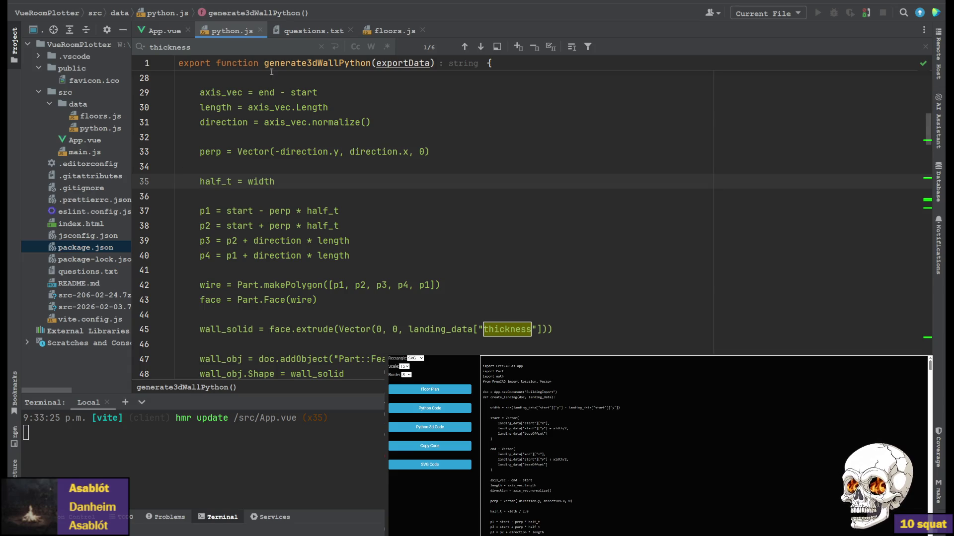
pyautogui.click(387, 31)
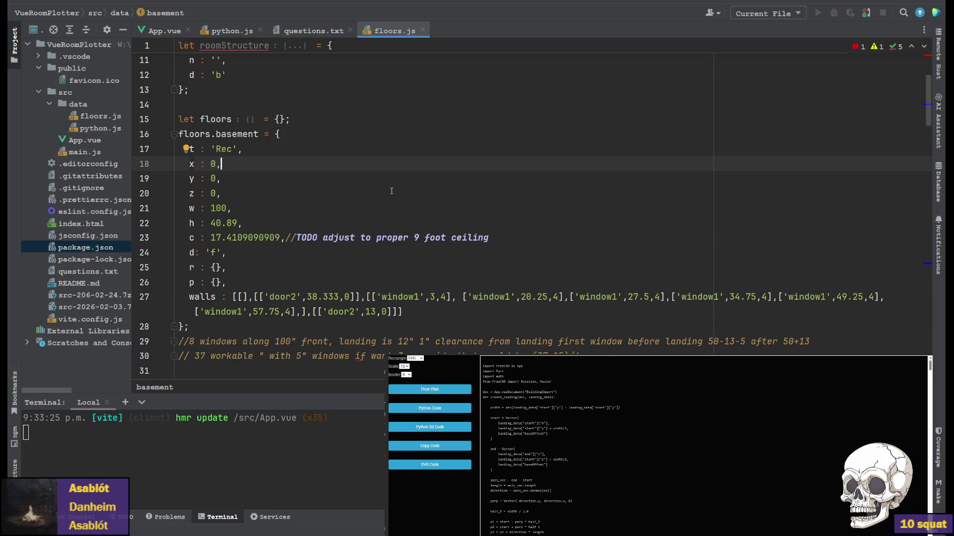
pyautogui.scroll(-3, 403, 175)
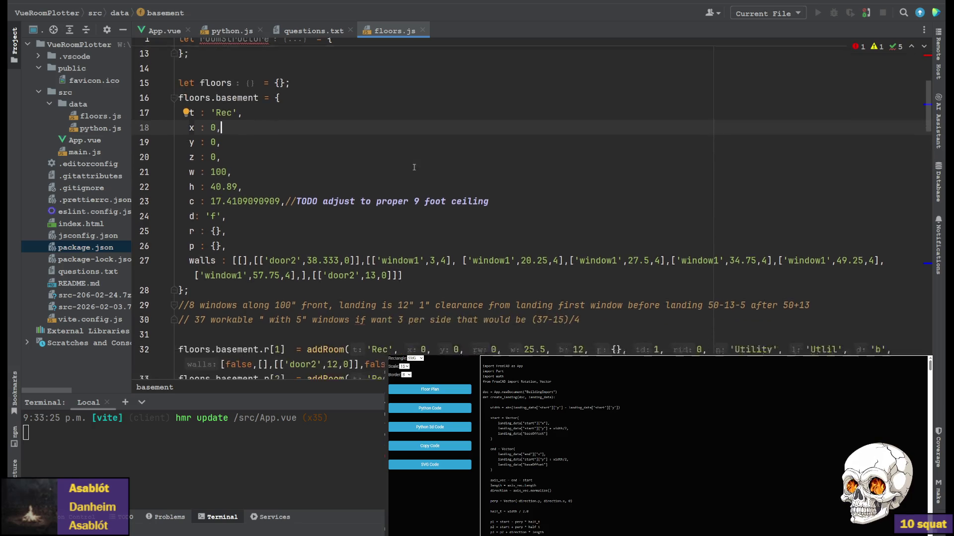
pyautogui.scroll(-3, 403, 175)
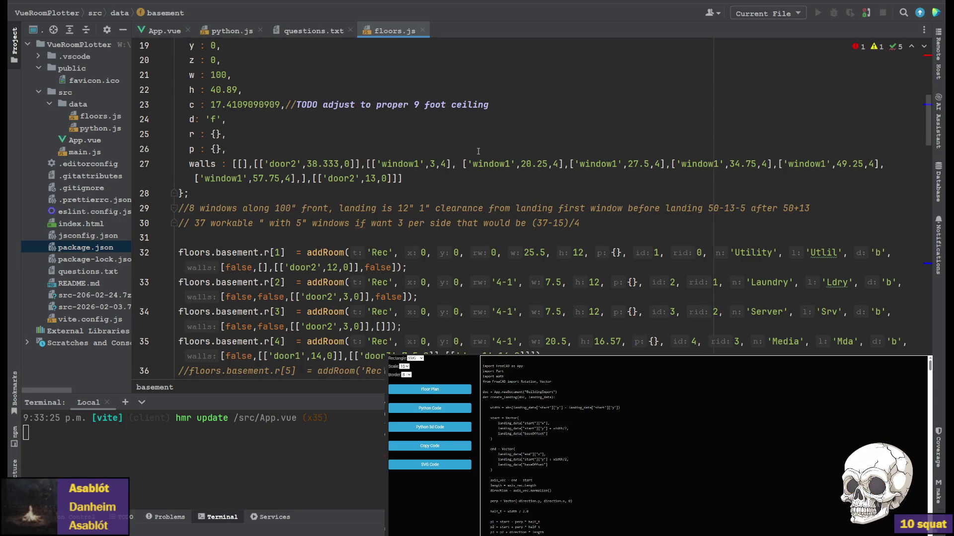
pyautogui.scroll(-2, 478, 152)
pyautogui.scroll(-2, 478, 151)
pyautogui.scroll(3, 475, 155)
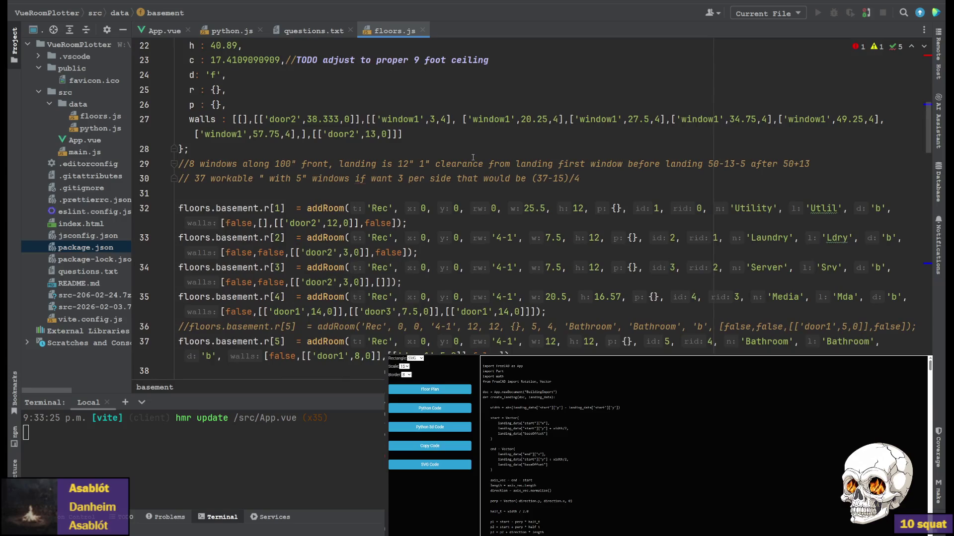
pyautogui.scroll(-2, 473, 158)
pyautogui.scroll(-3, 243, 124)
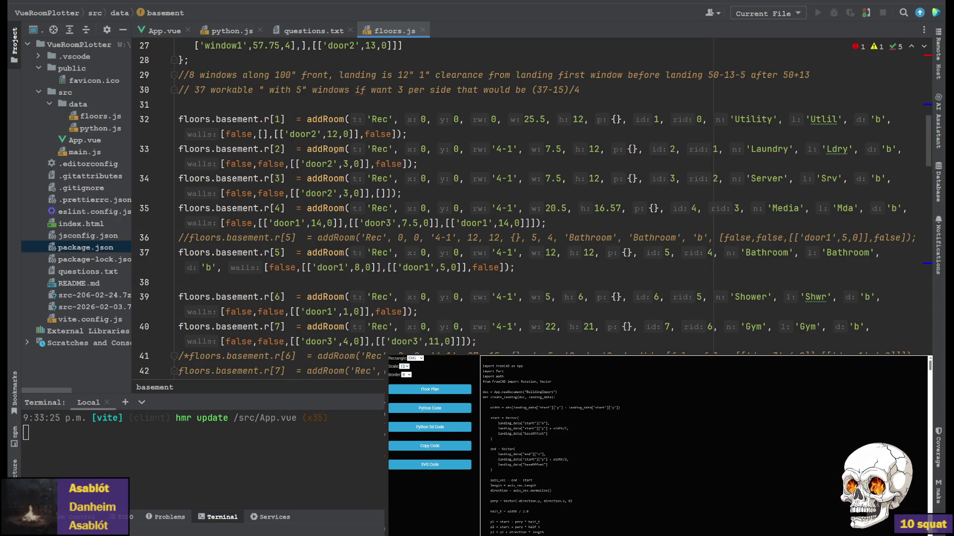
pyautogui.moveTo(395, 149); pyautogui.dragTo(419, 163)
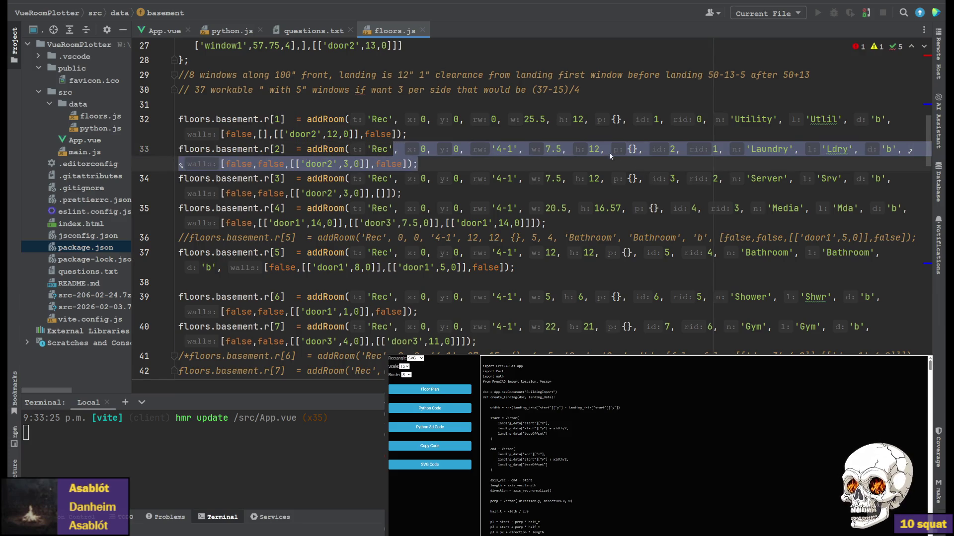
# Review the Utility room parameters and the Laundry room's empty p value in floors.js.
pyautogui.click(589, 150)
pyautogui.moveTo(590, 119); pyautogui.dragTo(789, 119)
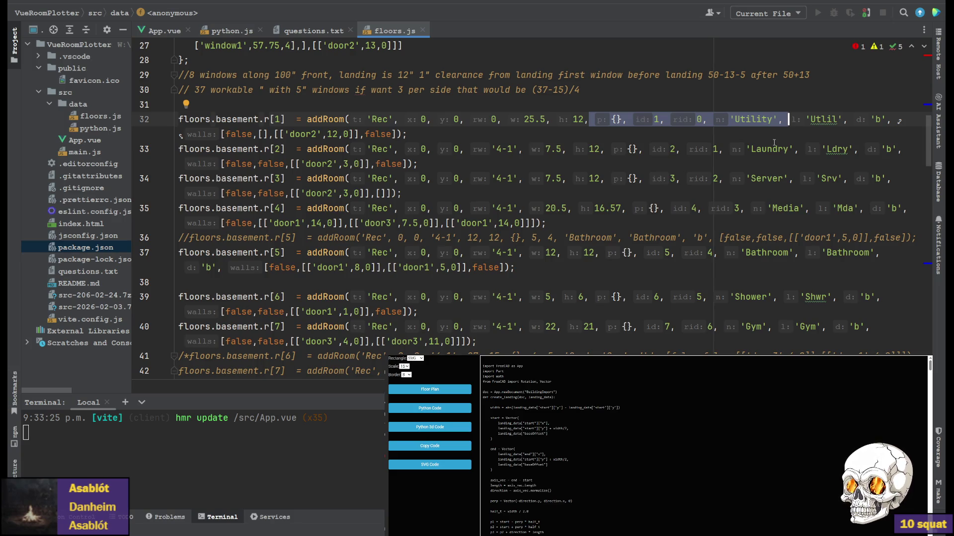
pyautogui.click(633, 149)
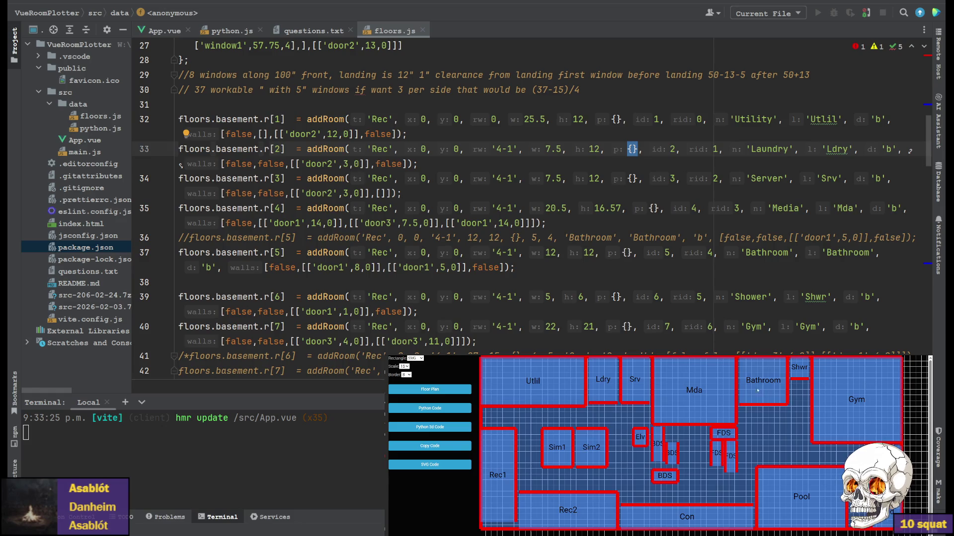
# Generate the 3D wall Python code from the room plotter and switch to FreeCAD.
pyautogui.click(448, 428)
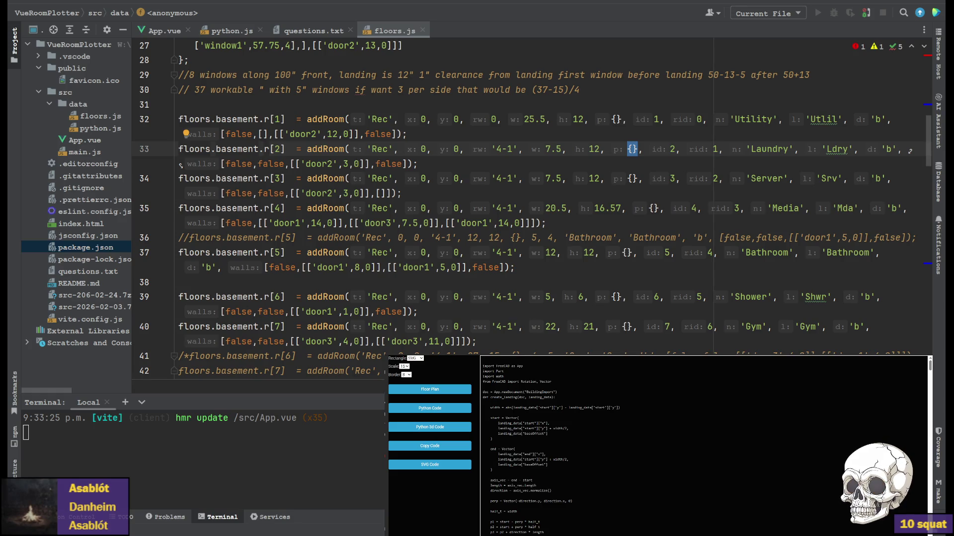
pyautogui.hotkey('alt', 'Tab')
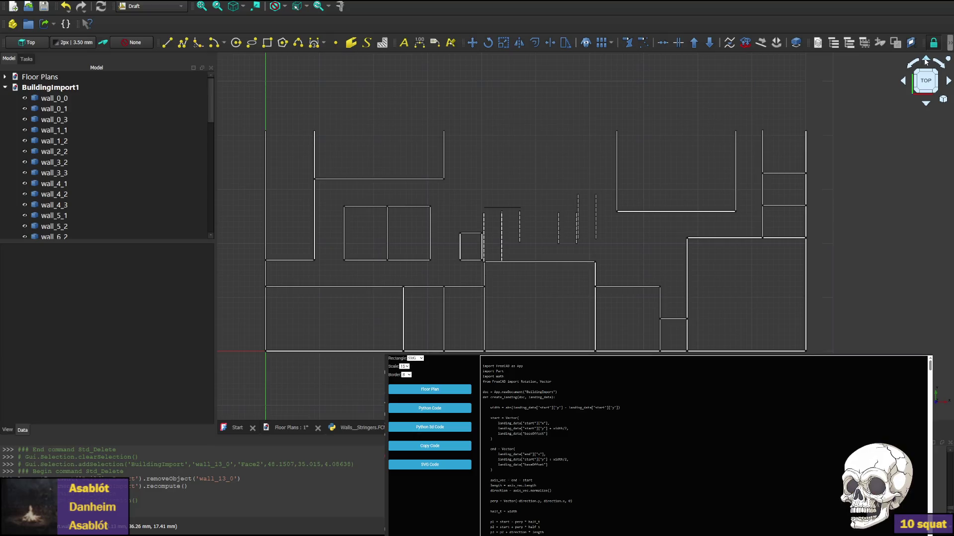
# In front view, delete the bottom slab wall_0_0 and reselect wall_4_2 to inspect it.
pyautogui.press('1')
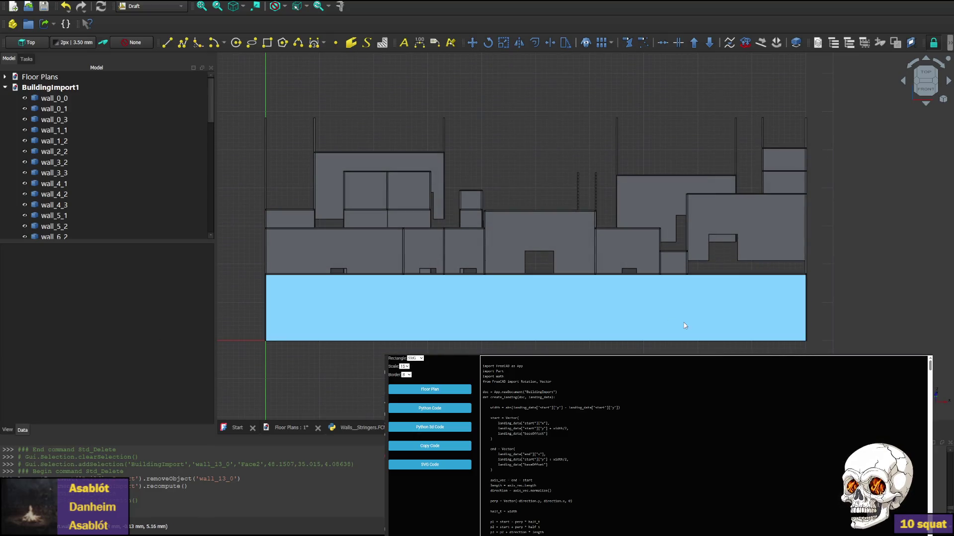
pyautogui.click(565, 226)
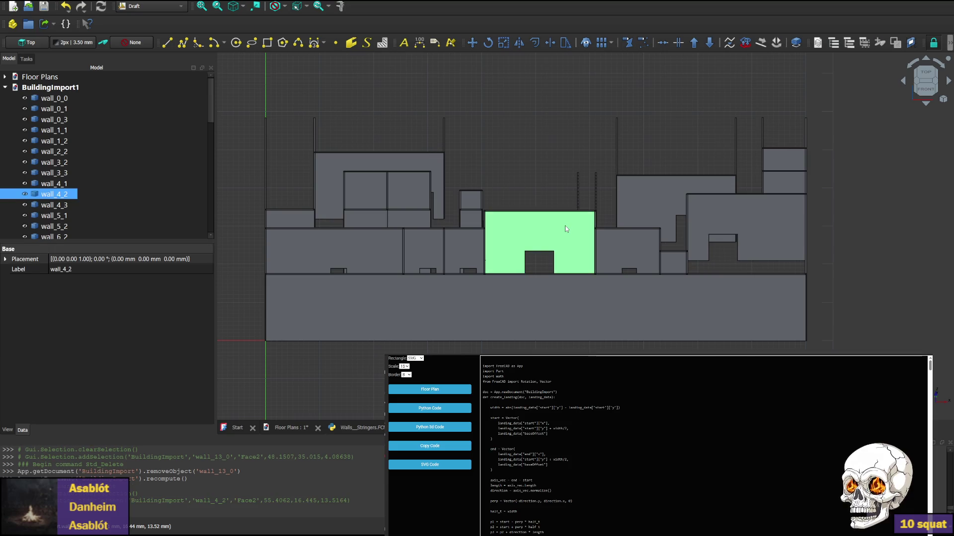
pyautogui.click(593, 311)
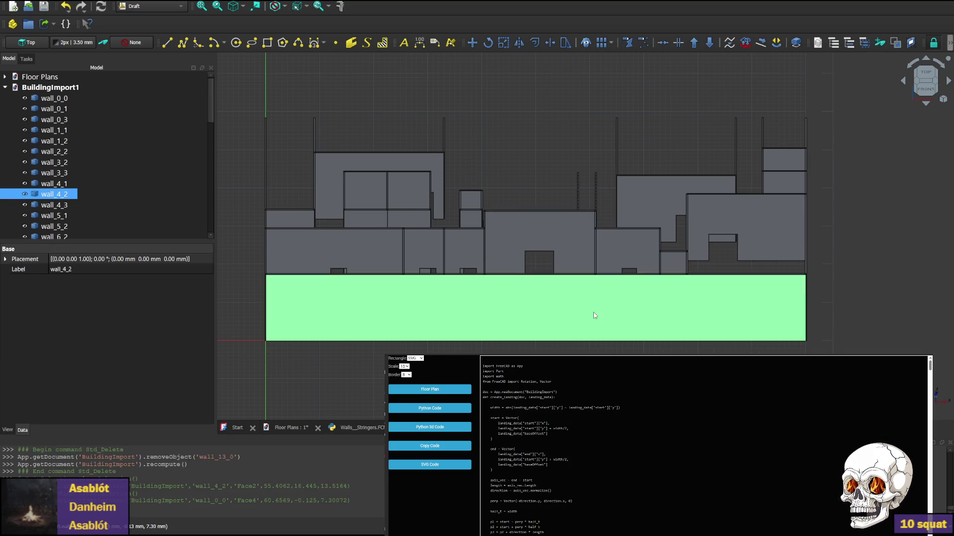
pyautogui.press('Delete')
pyautogui.click(538, 249)
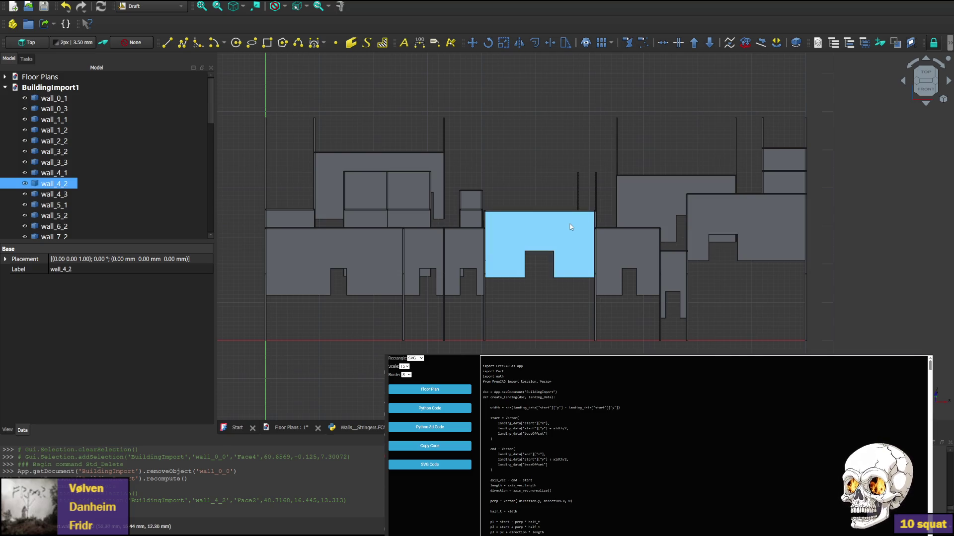
pyautogui.click(472, 248)
pyautogui.click(422, 254)
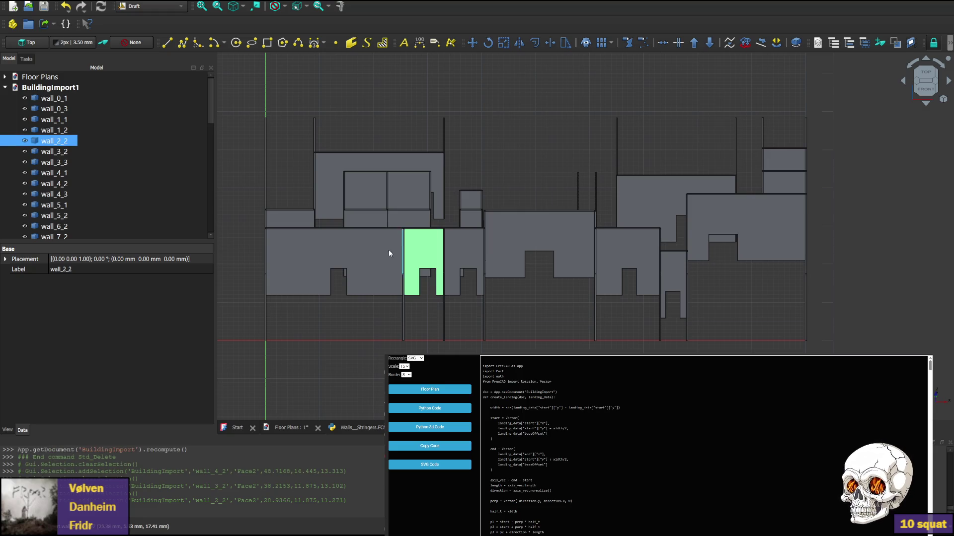
pyautogui.click(364, 254)
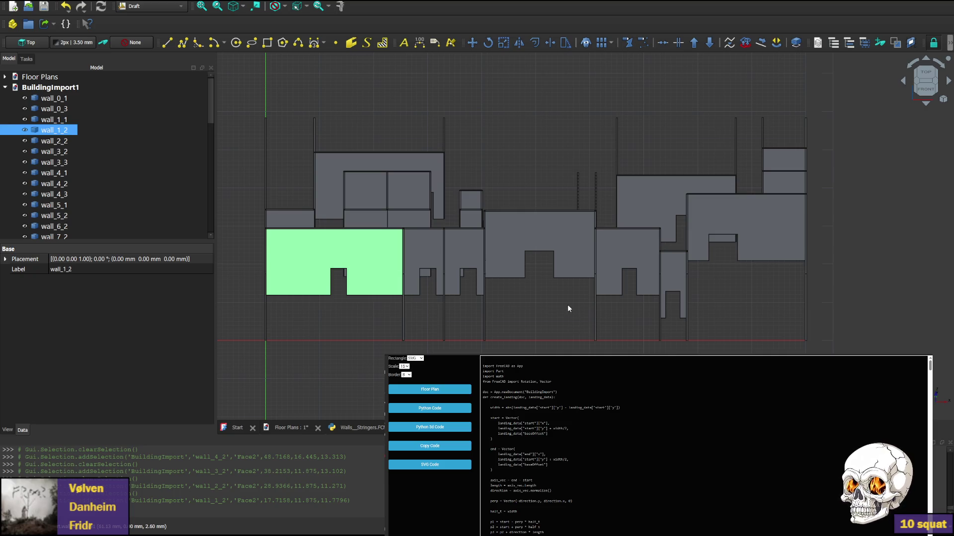
pyautogui.click(284, 429)
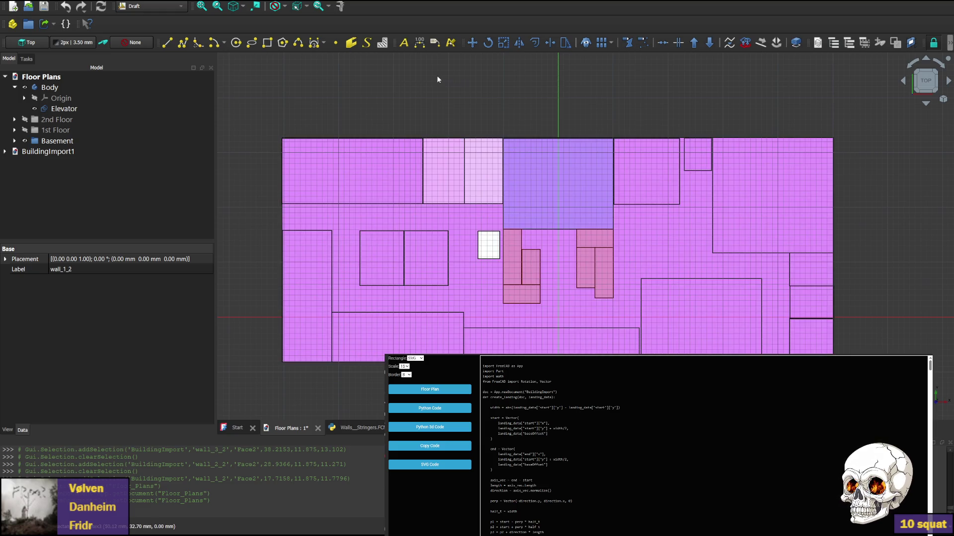
# Toggle selection of the whole floor plan in the Floor Plans document view.
pyautogui.click(388, 92)
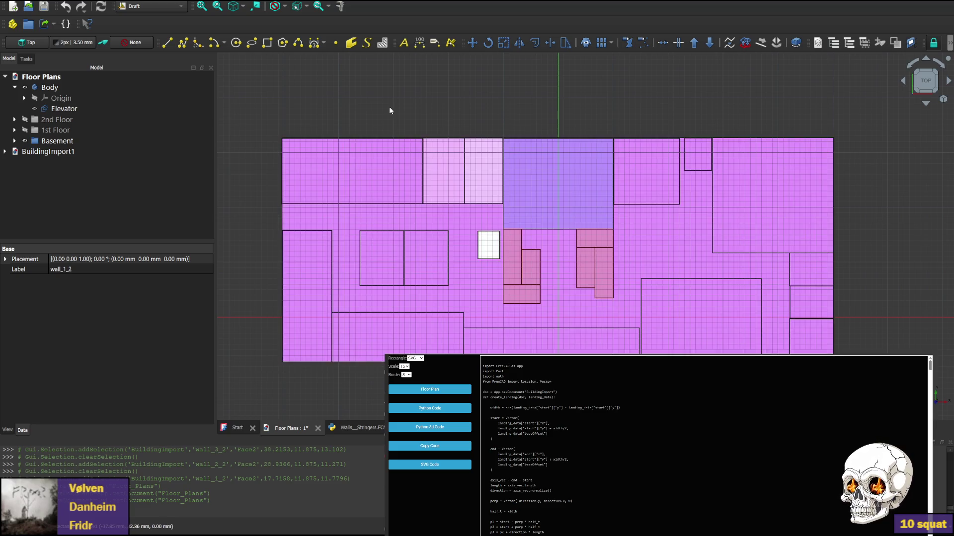
pyautogui.click(358, 182)
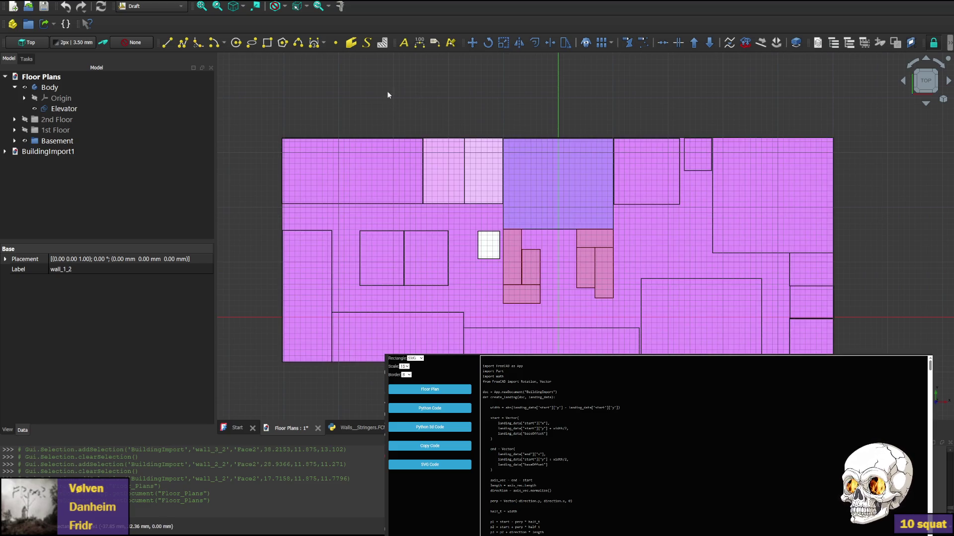
pyautogui.click(343, 97)
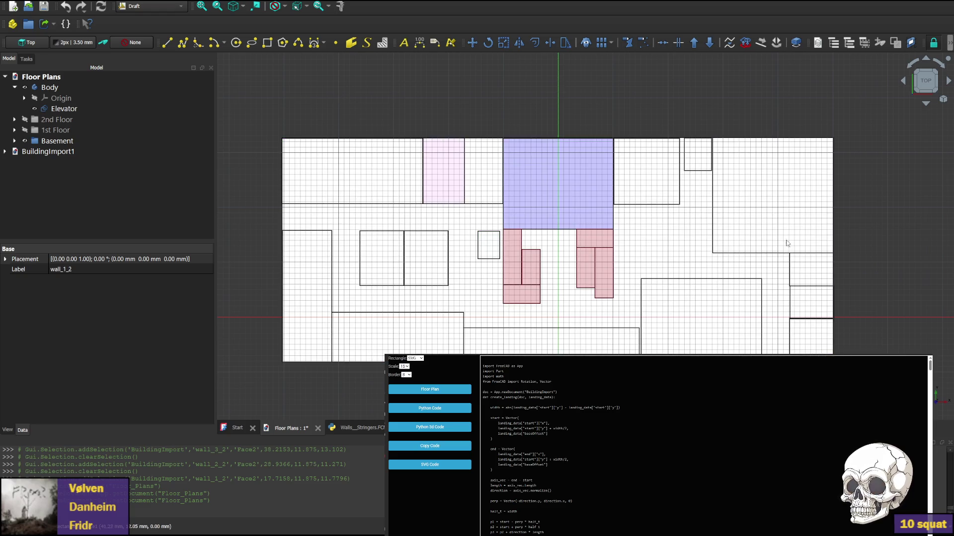
pyautogui.click(357, 181)
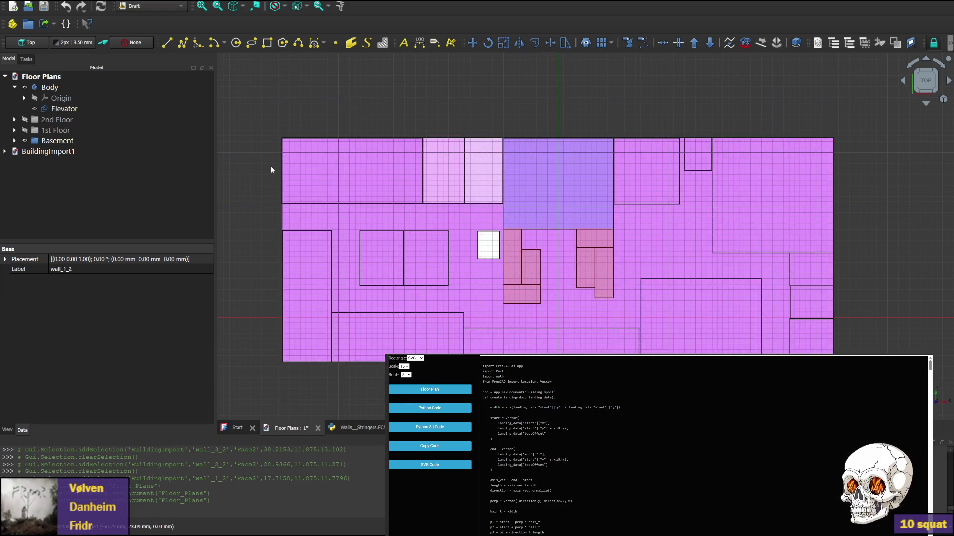
# Hide the Basement plan and make the 1st Floor plan visible in the tree.
pyautogui.click(57, 140)
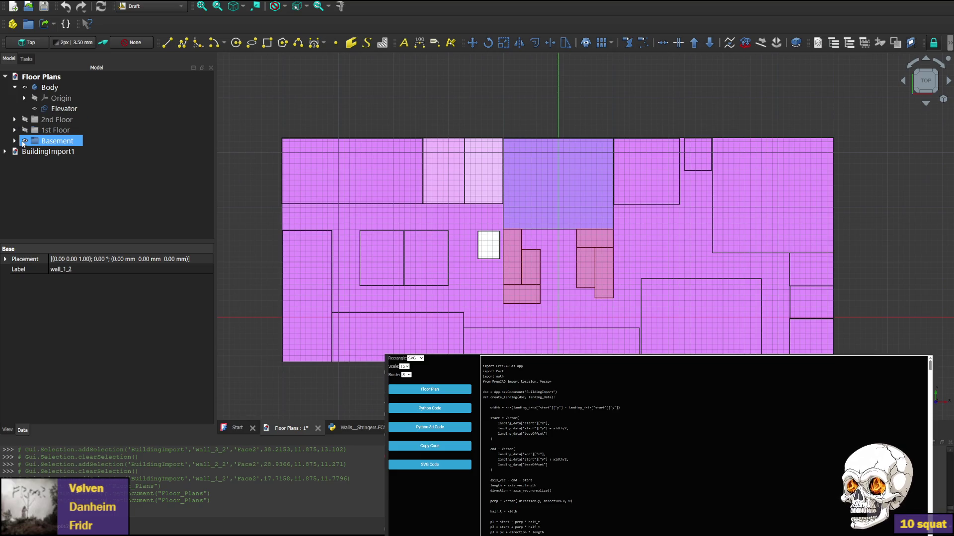
pyautogui.click(25, 140)
pyautogui.click(56, 130)
pyautogui.click(26, 130)
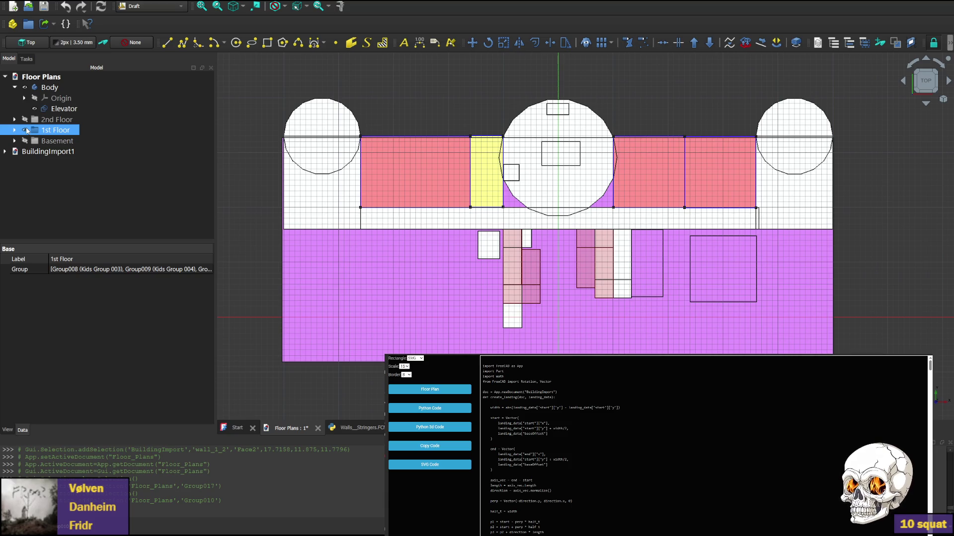
# Hide the 1st Floor plan and show the 2nd Floor plan instead.
pyautogui.click(26, 130)
pyautogui.click(56, 119)
pyautogui.click(25, 120)
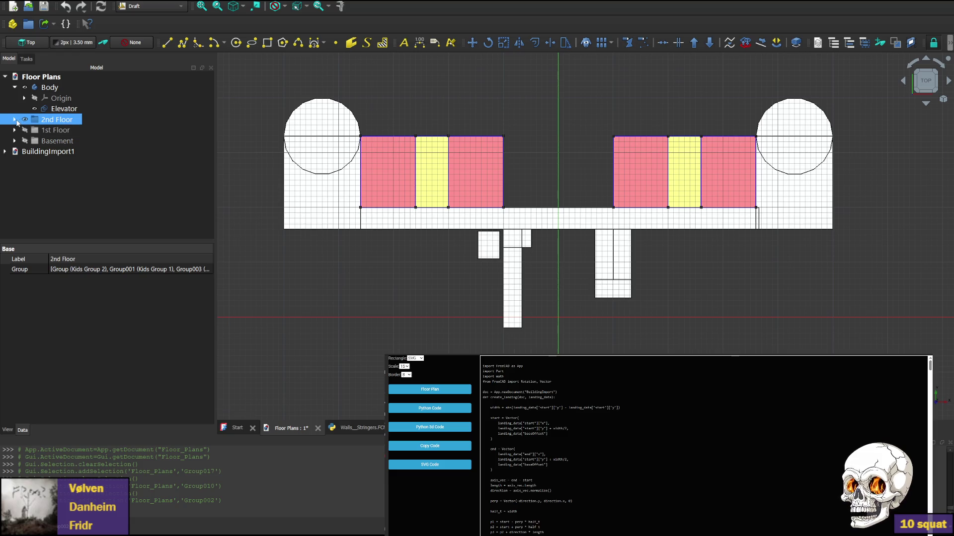
# Select the 1st Floor group in the Model tree while the 2nd Floor plan stays shown.
pyautogui.click(24, 120)
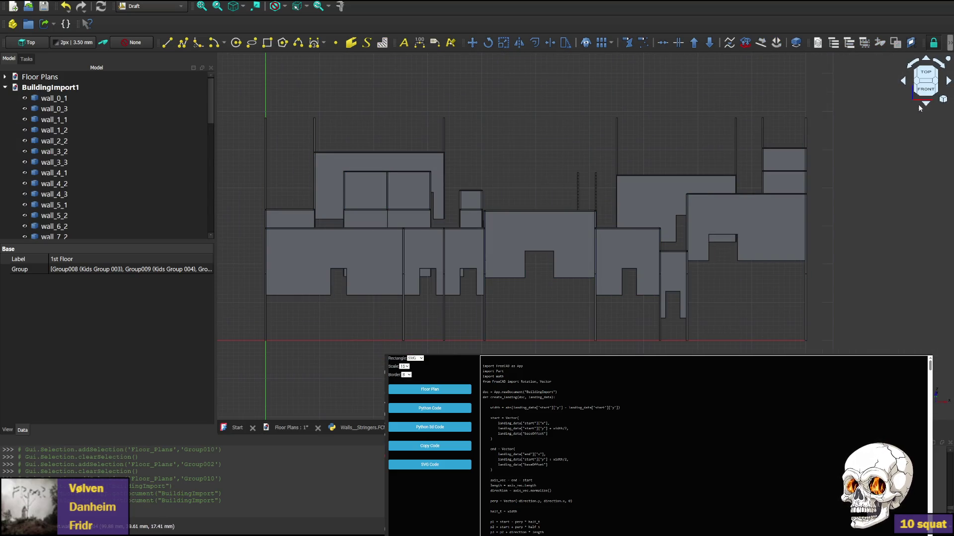
# View the BuildingImport1 walls from top and front, then switch to the code editor.
pyautogui.click(925, 73)
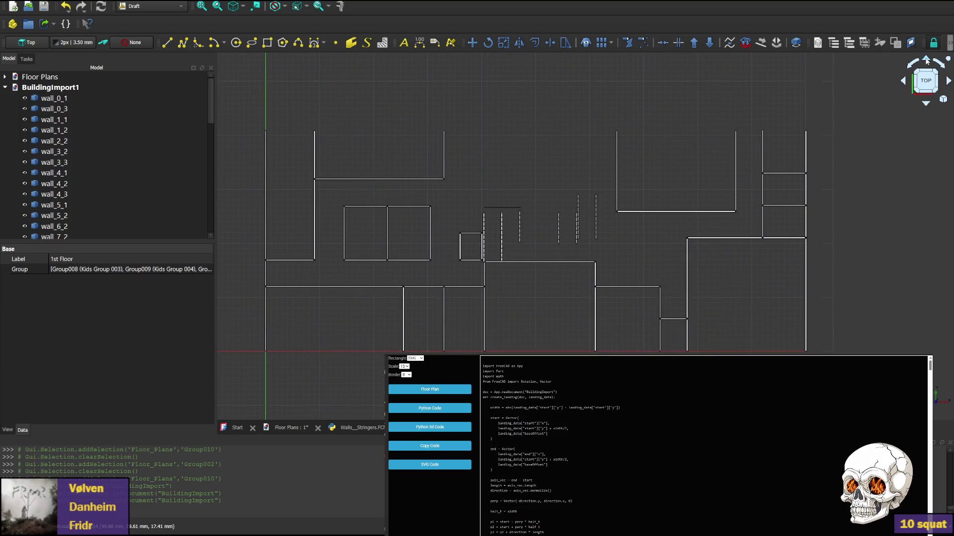
pyautogui.click(926, 65)
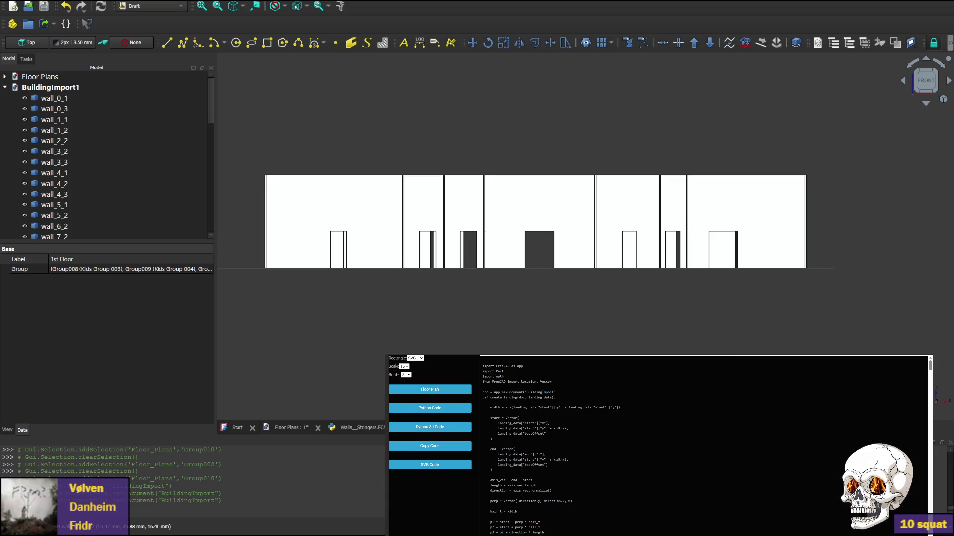
pyautogui.hotkey('alt', 'Tab')
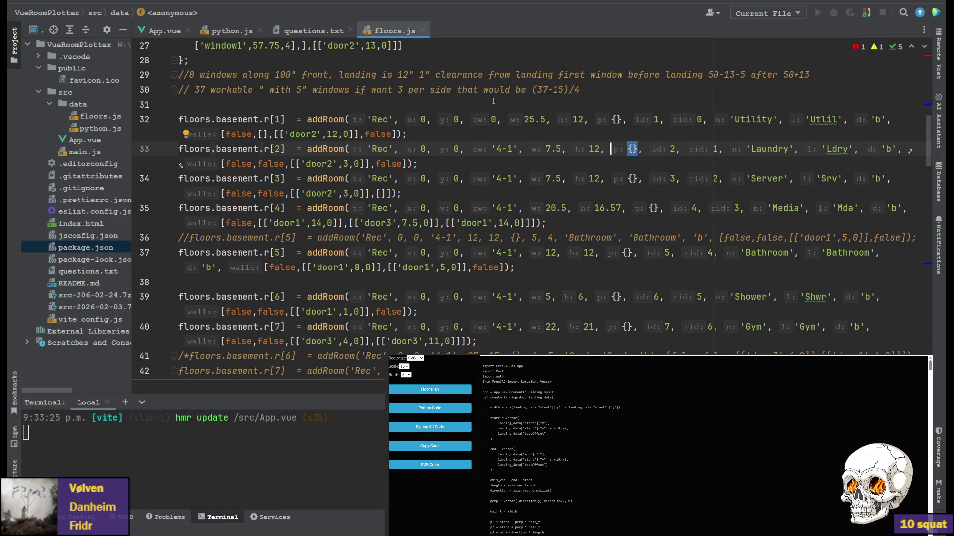
# Try Utility room width 20.5, restore it to 25.5, and bring up python.js.
pyautogui.click(529, 119)
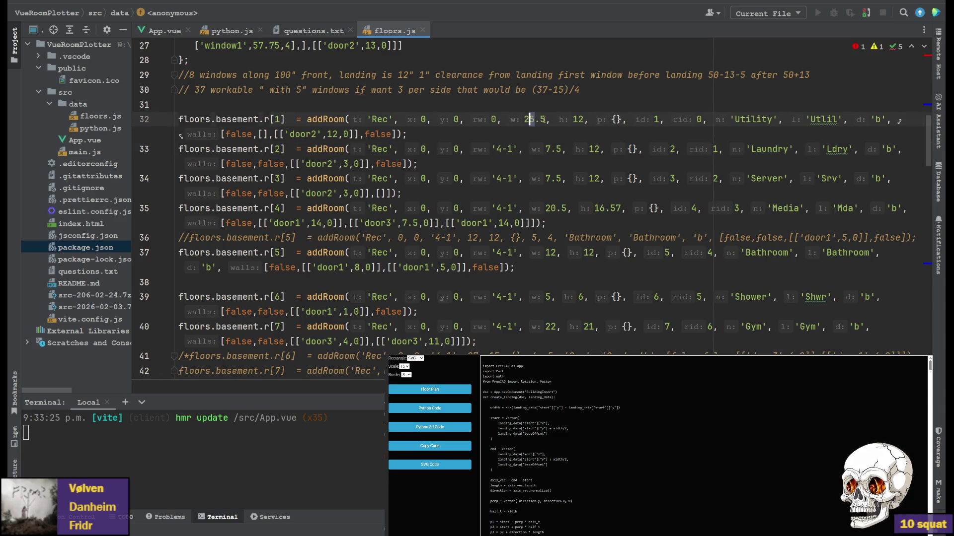
pyautogui.press('Delete')
pyautogui.write('0')
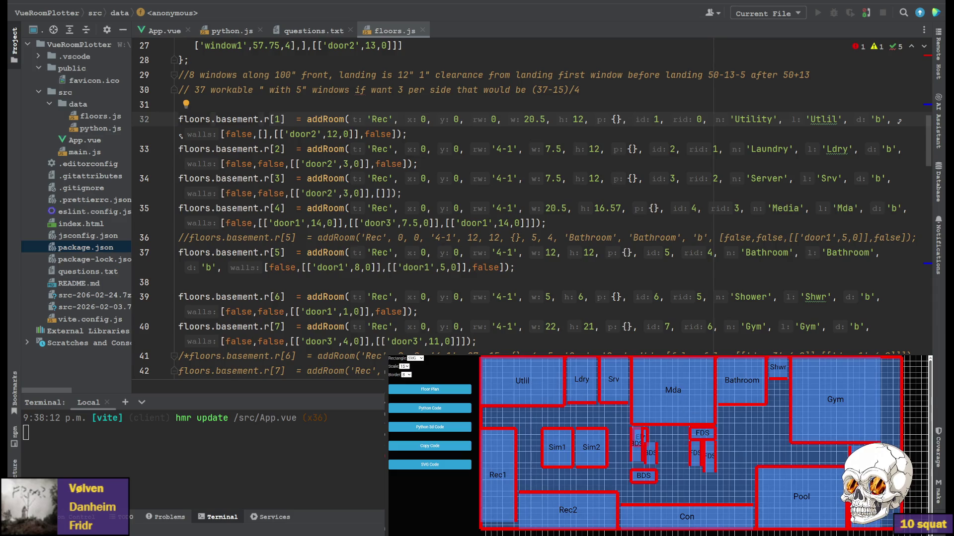
pyautogui.doubleClick(532, 119)
pyautogui.write('25')
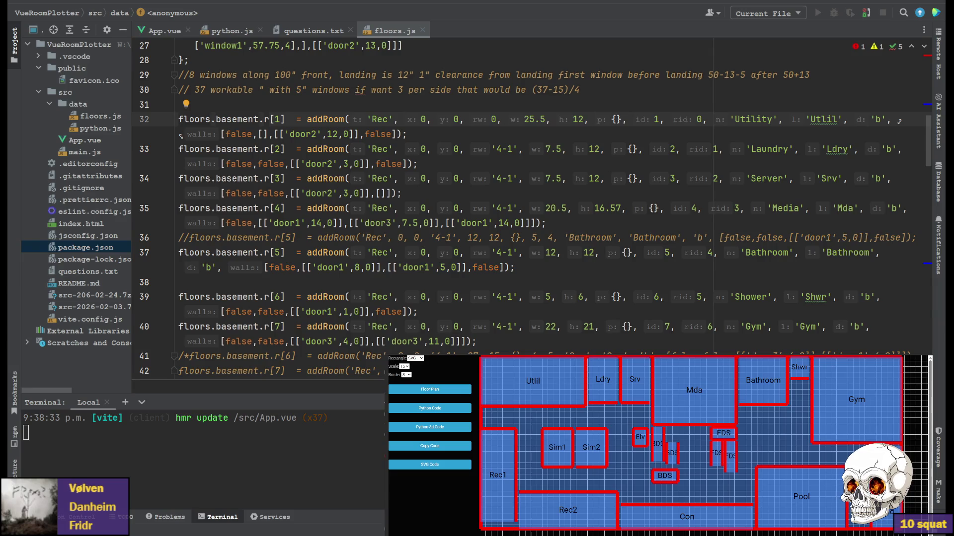
pyautogui.click(230, 31)
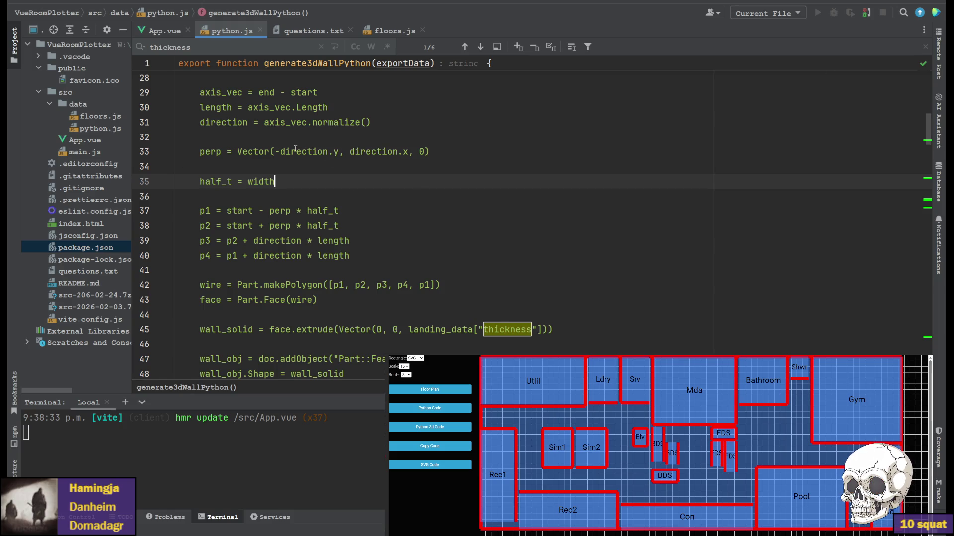
# Change the landing width formula to use end y instead of start y, then return to FreeCAD.
pyautogui.hotkey('ctrl', 'shift', 'Left')
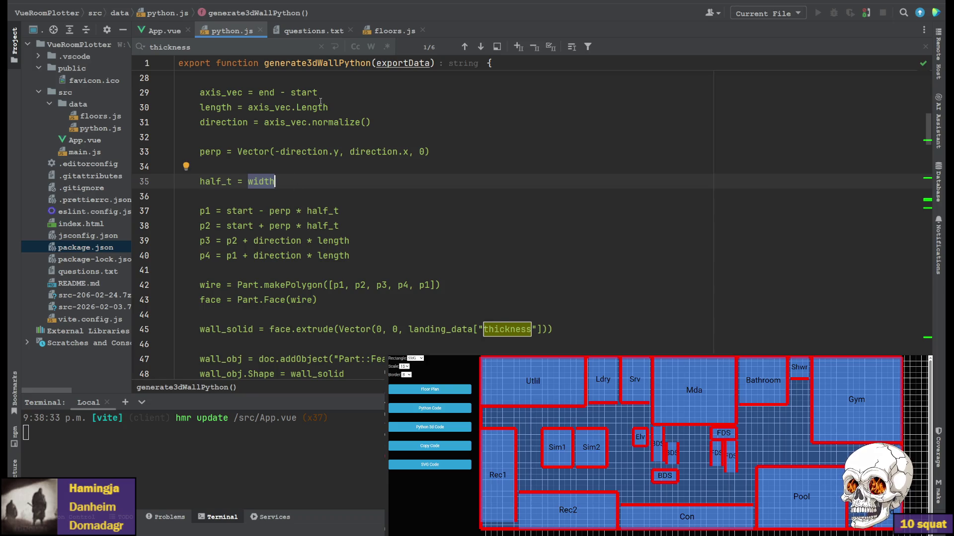
pyautogui.scroll(3, 313, 164)
pyautogui.scroll(3, 328, 179)
pyautogui.scroll(3, 336, 183)
pyautogui.scroll(2, 336, 183)
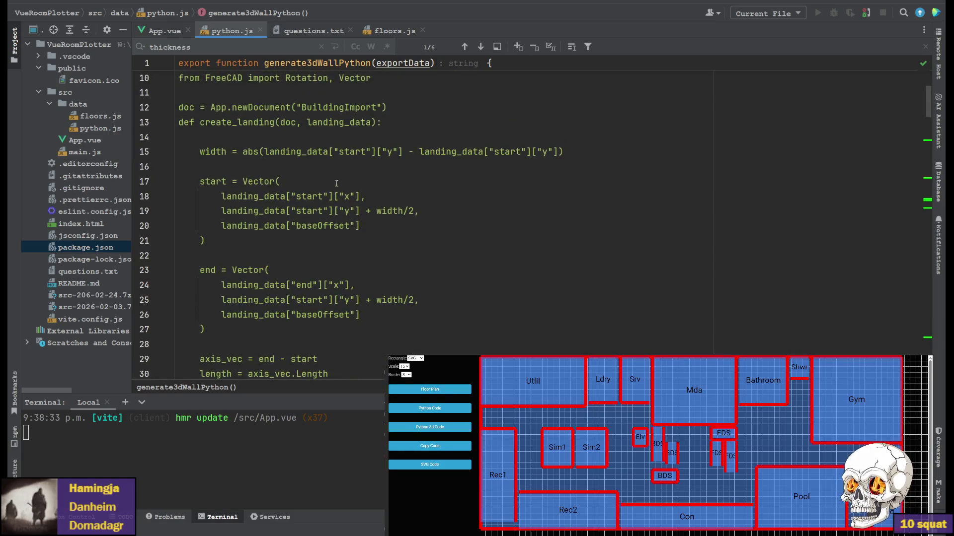
pyautogui.scroll(2, 336, 183)
pyautogui.scroll(-1, 337, 184)
pyautogui.scroll(1, 336, 184)
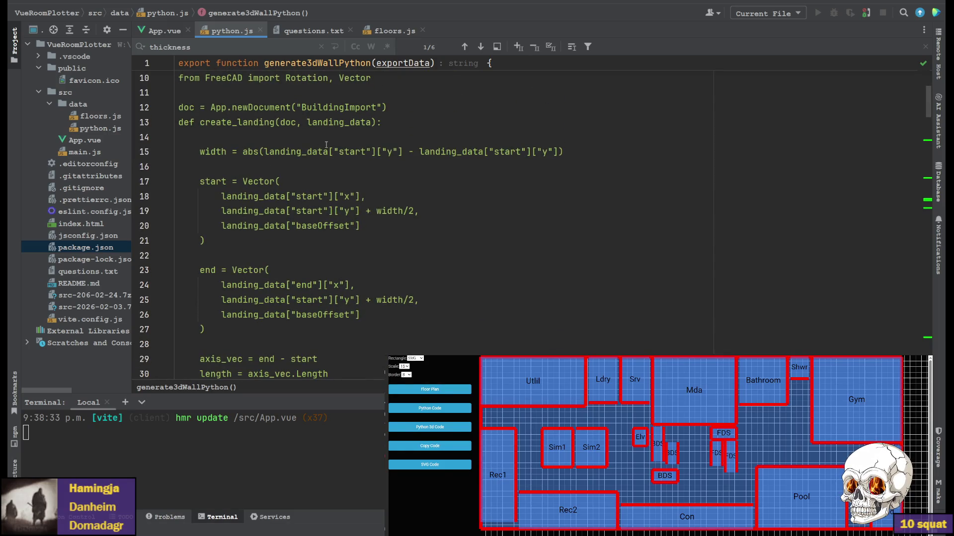
pyautogui.doubleClick(508, 152)
pyautogui.write('end')
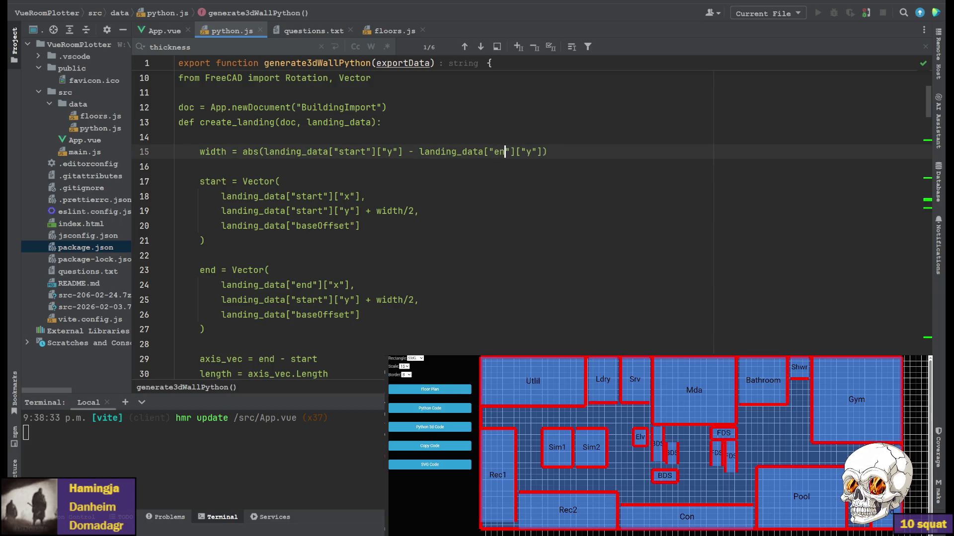
pyautogui.click(485, 183)
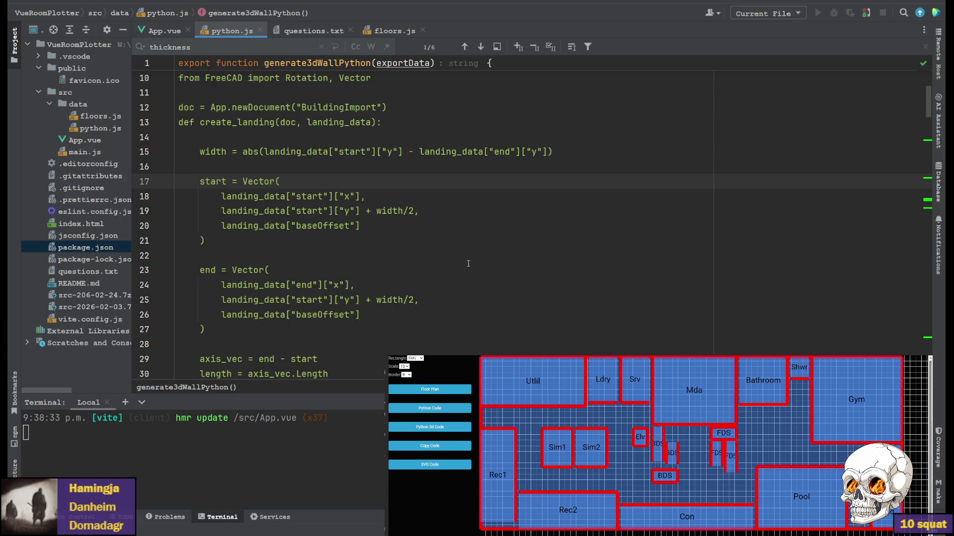
pyautogui.scroll(-4, 468, 263)
pyautogui.scroll(2, 468, 263)
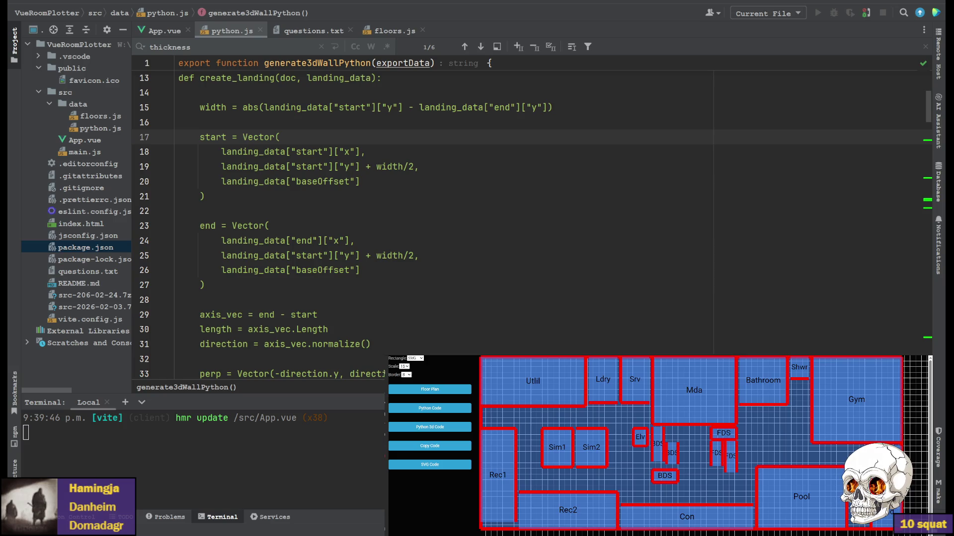
pyautogui.hotkey('alt', 'Tab')
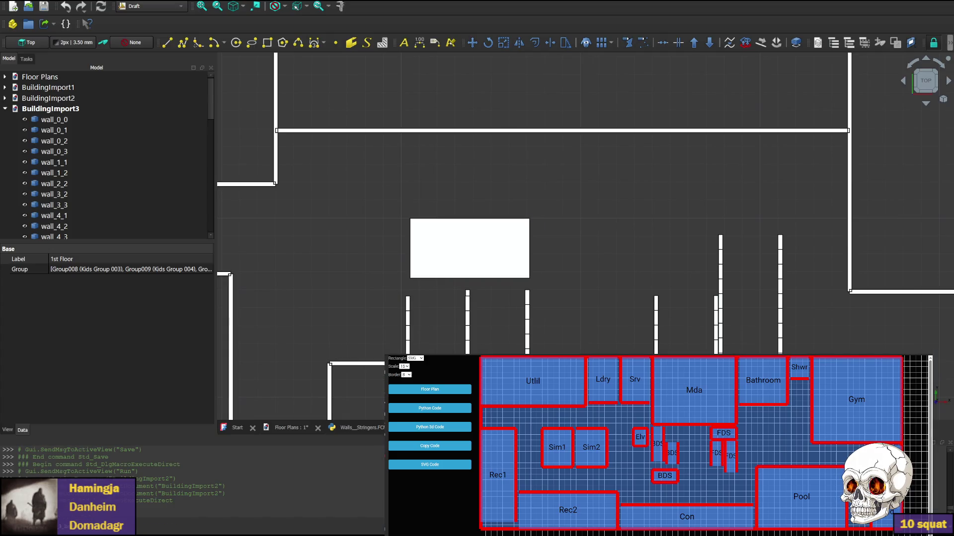
pyautogui.scroll(2, 543, 131)
# Pan across the BuildingImport3 landings and bring up the Walls_Stringers macro code.
pyautogui.moveTo(543, 131); pyautogui.dragTo(534, 176, button='middle')
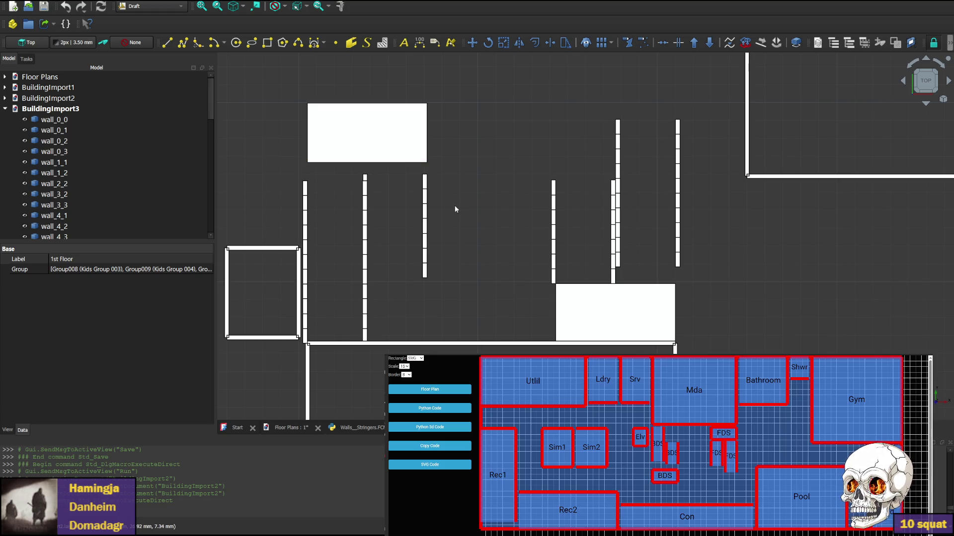
pyautogui.click(358, 429)
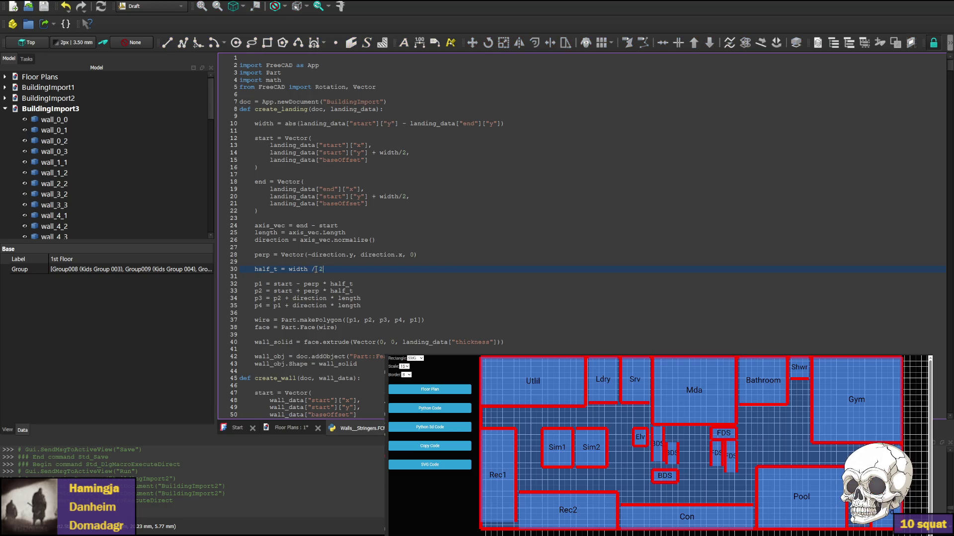
# Remove the '/ 2' from half_t and execute the macro to build BuildingImport4.
pyautogui.hotkey('shift', 'End')
pyautogui.press('BackSpace')
pyautogui.hotkey('ctrl', 'F6')
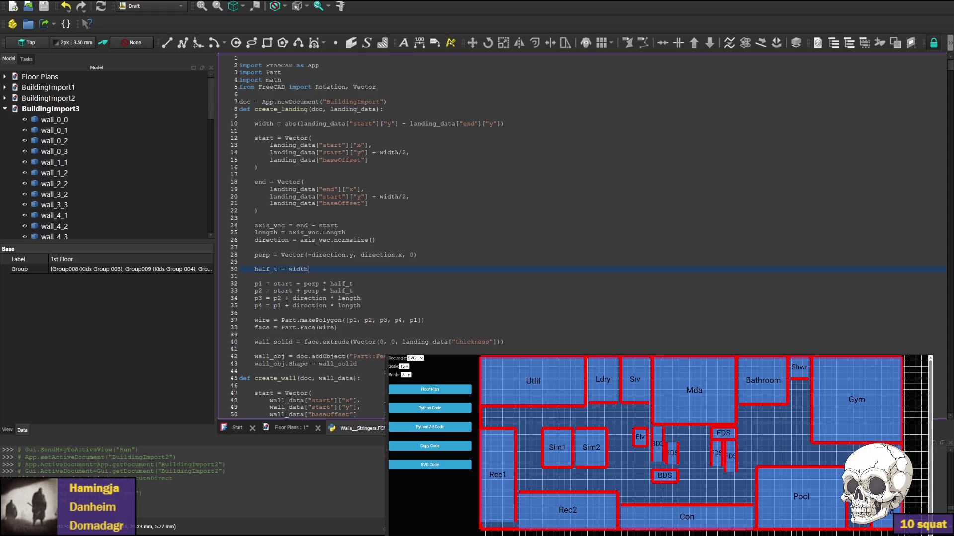
pyautogui.click(135, 46)
pyautogui.scroll(-3, 686, 185)
pyautogui.scroll(-3, 686, 184)
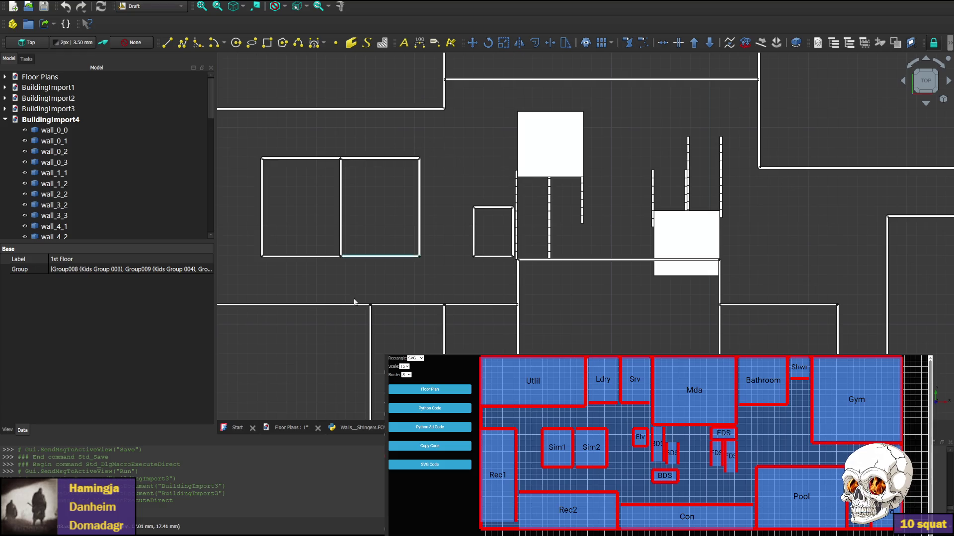
# Return to the macro code to restore the halving and save the edits.
pyautogui.click(356, 428)
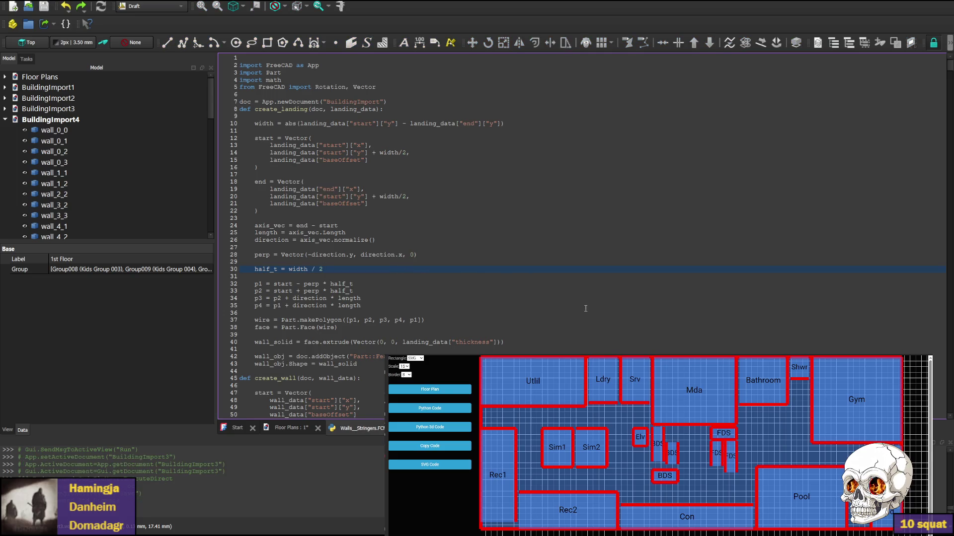
pyautogui.hotkey('ctrl', 'Tab')
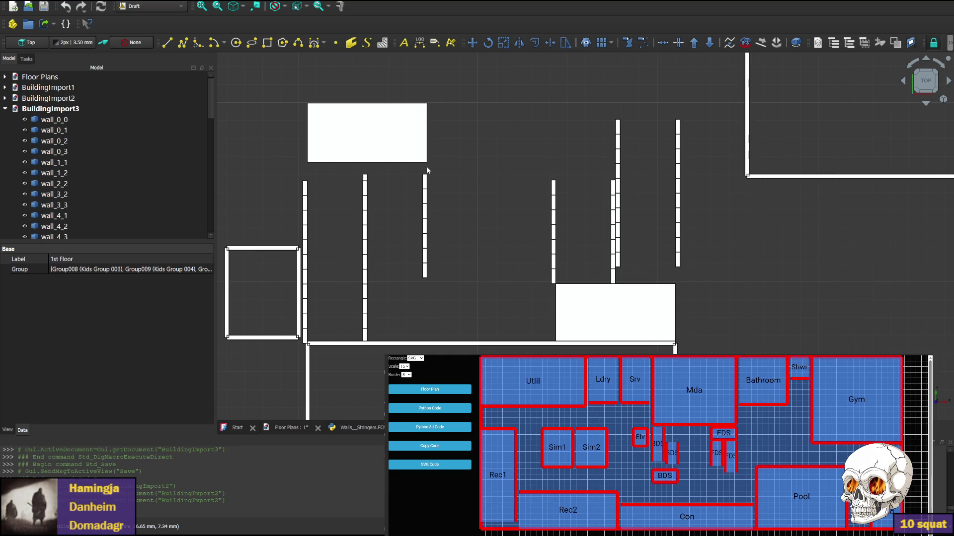
# Inspect wall_0_0 and the landings in the tree, then return to the Walls_Stringers macro code.
pyautogui.click(160, 119)
pyautogui.moveTo(210, 110); pyautogui.dragTo(212, 230)
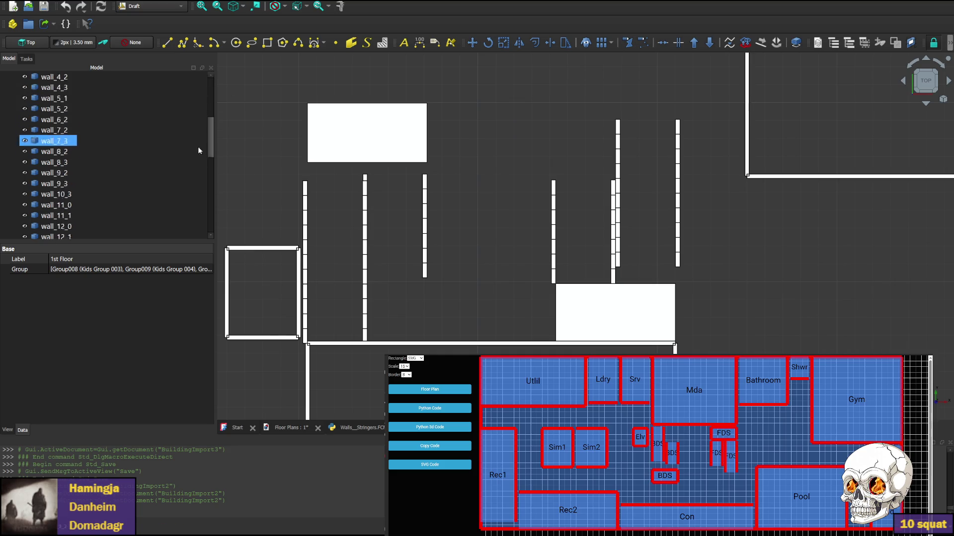
pyautogui.click(261, 186)
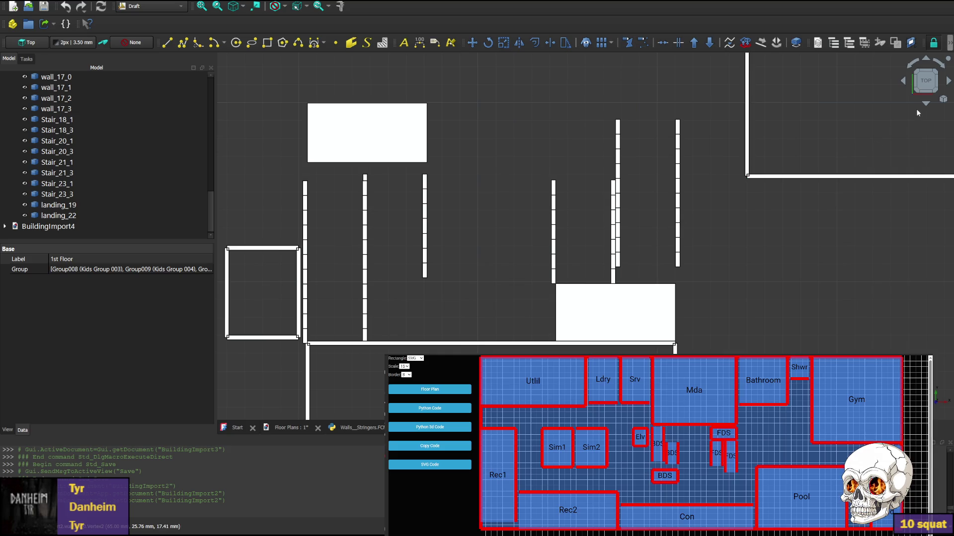
pyautogui.click(350, 428)
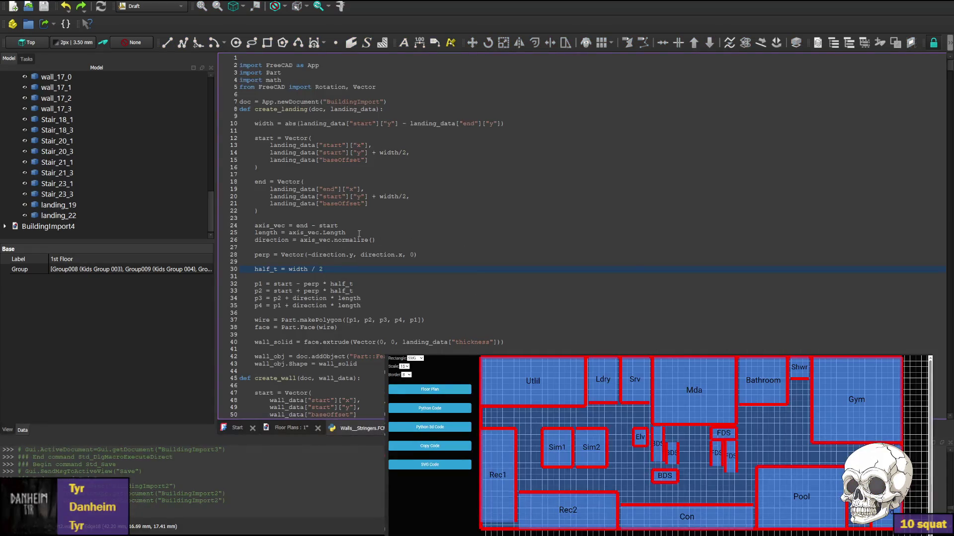
pyautogui.scroll(-7, 314, 231)
pyautogui.scroll(-8, 320, 238)
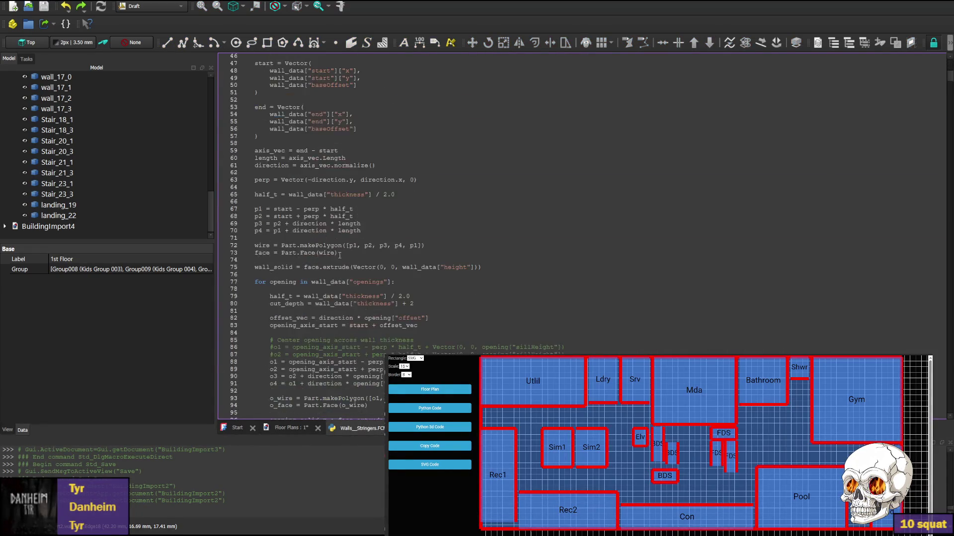
pyautogui.scroll(-7, 329, 237)
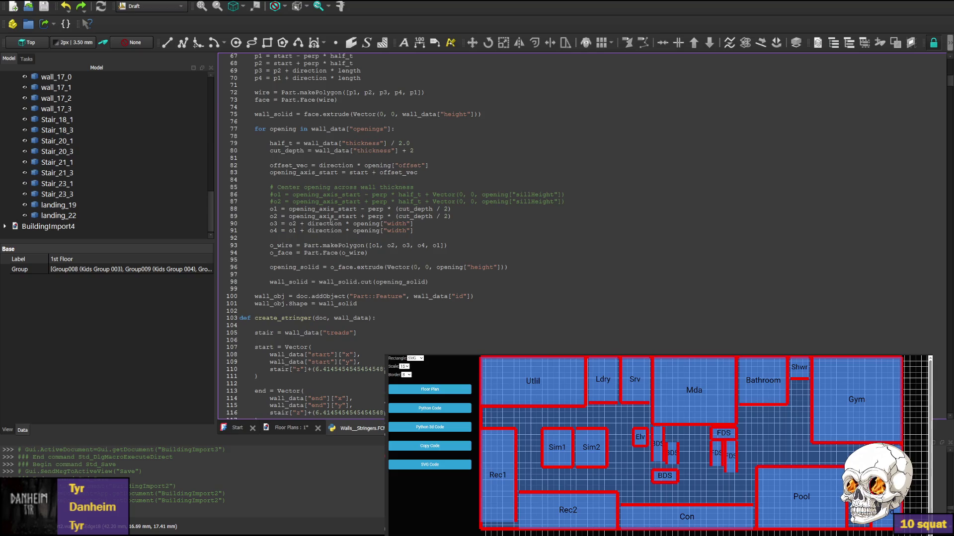
pyautogui.keyDown('ctrl'); pyautogui.scroll(3, 410, 271); pyautogui.keyUp('ctrl')
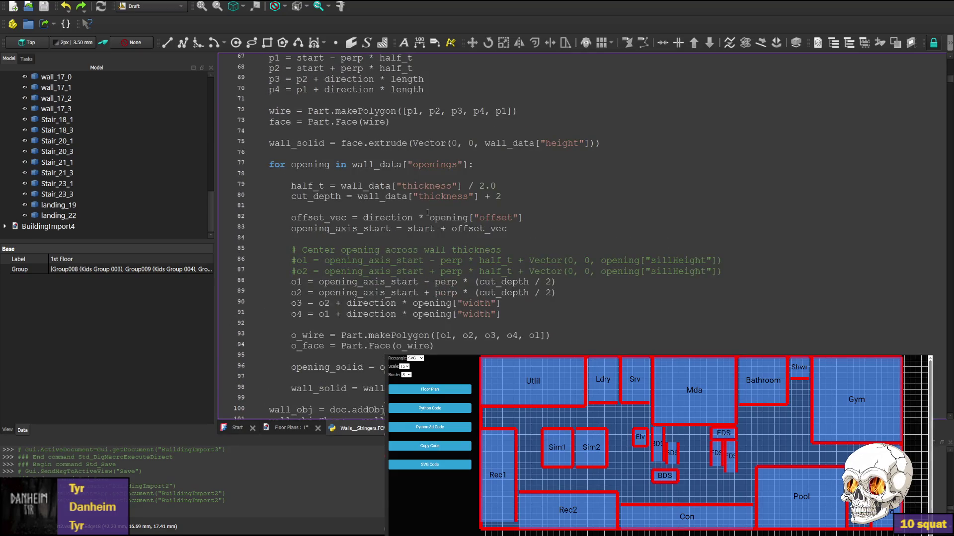
pyautogui.scroll(-5, 428, 213)
pyautogui.scroll(-4, 382, 224)
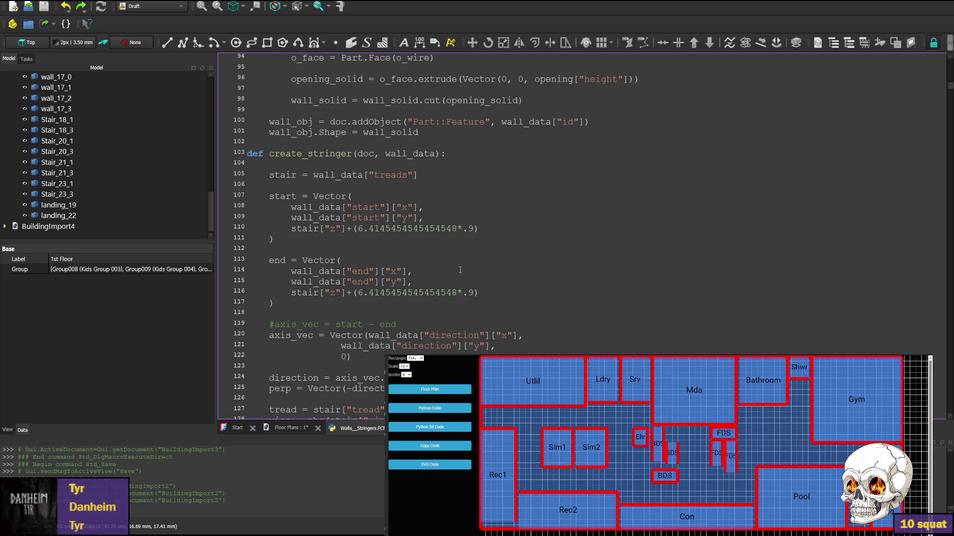
pyautogui.scroll(-3, 459, 270)
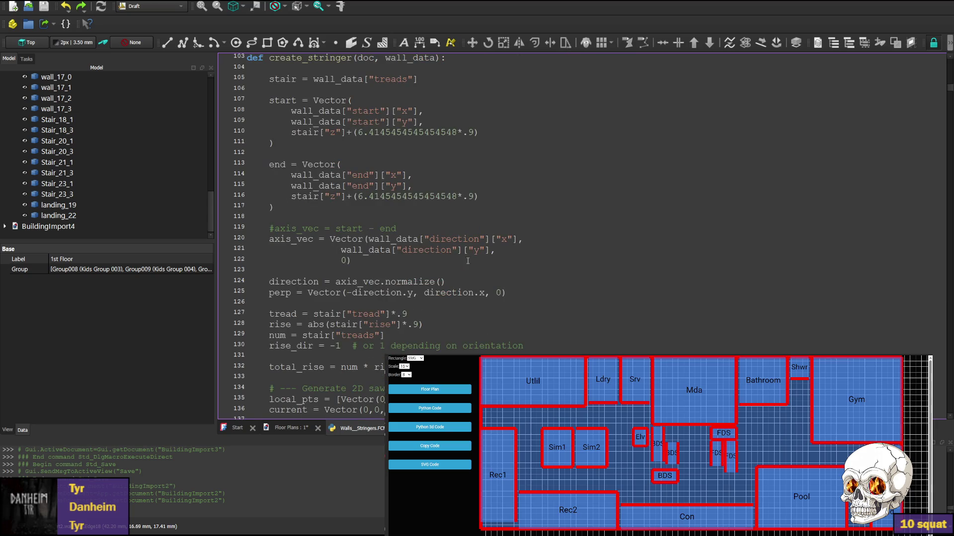
pyautogui.scroll(-1, 403, 211)
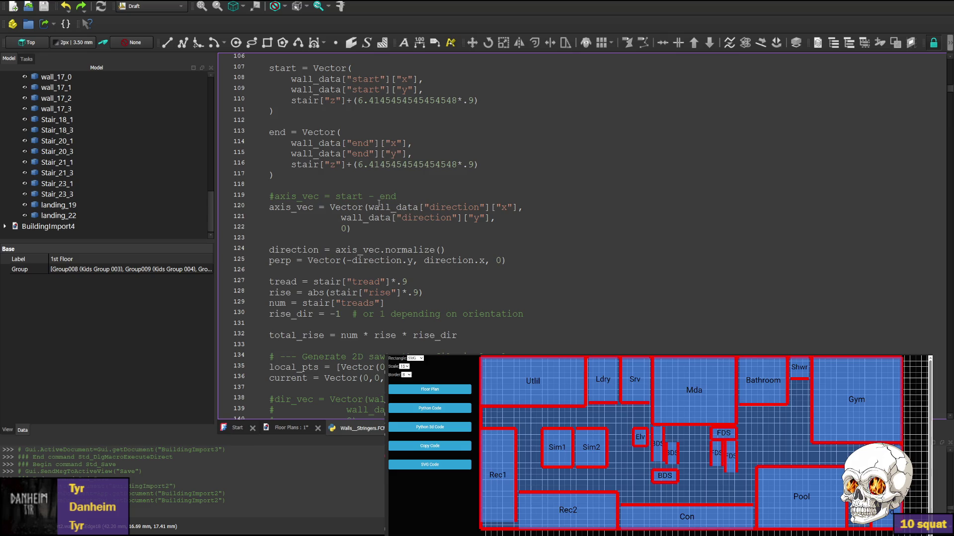
pyautogui.scroll(-1, 358, 260)
pyautogui.scroll(2, 355, 289)
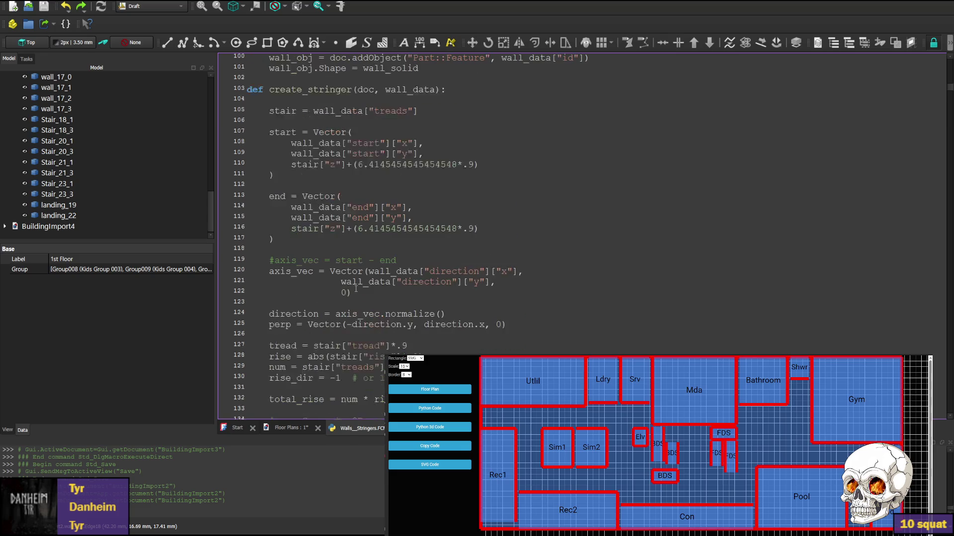
pyautogui.scroll(3, 355, 254)
pyautogui.scroll(-1, 404, 208)
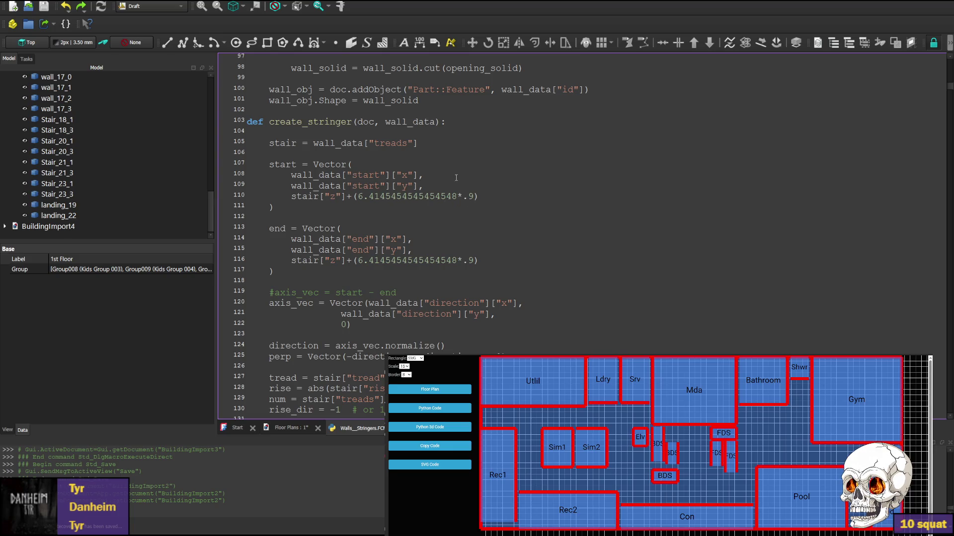
pyautogui.scroll(-3, 463, 164)
pyautogui.scroll(-2, 443, 209)
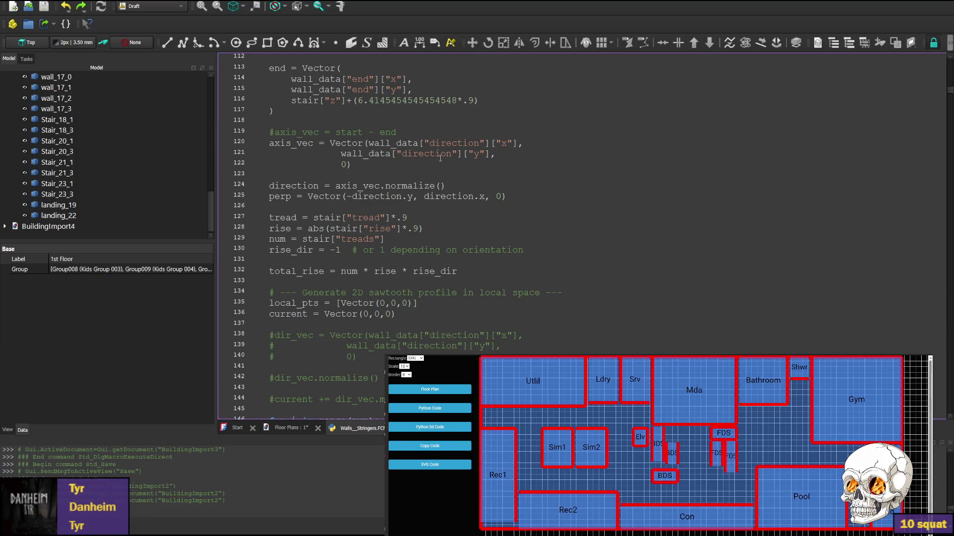
pyautogui.scroll(-2, 439, 158)
pyautogui.scroll(-2, 426, 193)
pyautogui.scroll(-2, 429, 199)
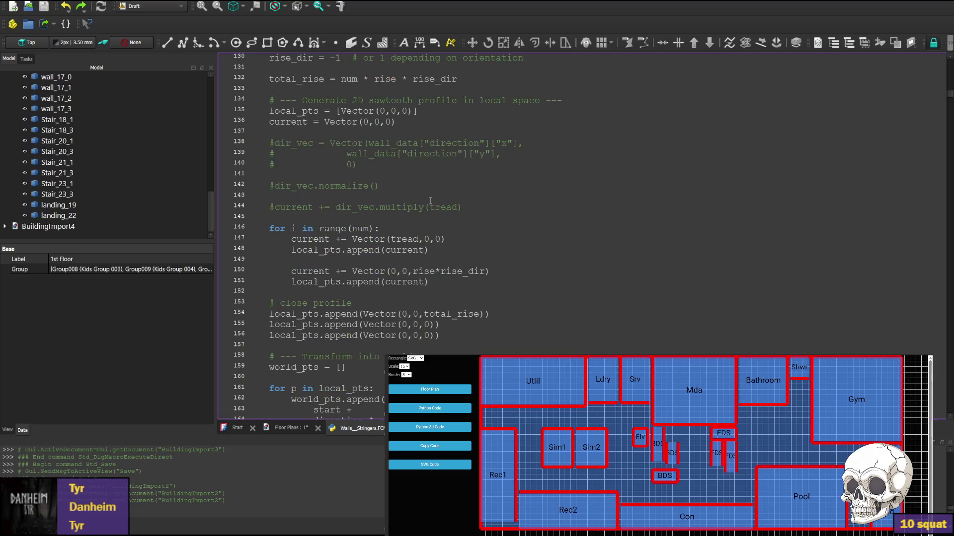
pyautogui.scroll(-2, 429, 199)
pyautogui.scroll(-2, 431, 201)
pyautogui.scroll(4, 431, 205)
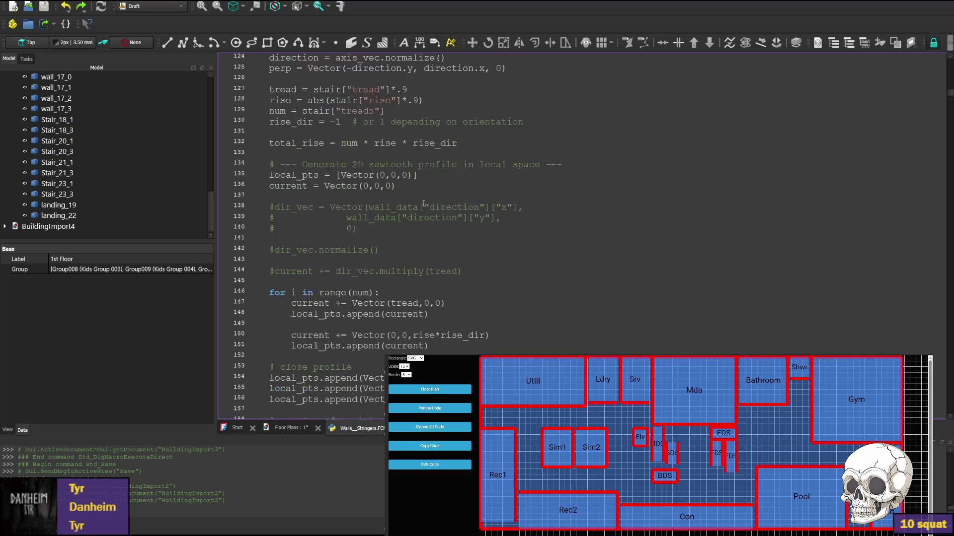
pyautogui.scroll(4, 418, 208)
pyautogui.scroll(4, 395, 213)
pyautogui.scroll(4, 373, 218)
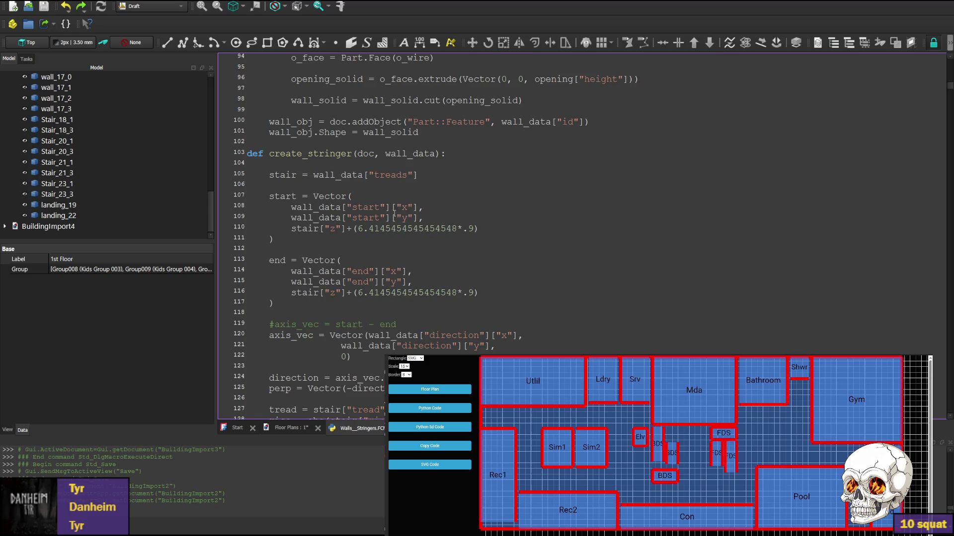
pyautogui.scroll(-3, 391, 214)
pyautogui.scroll(-3, 371, 234)
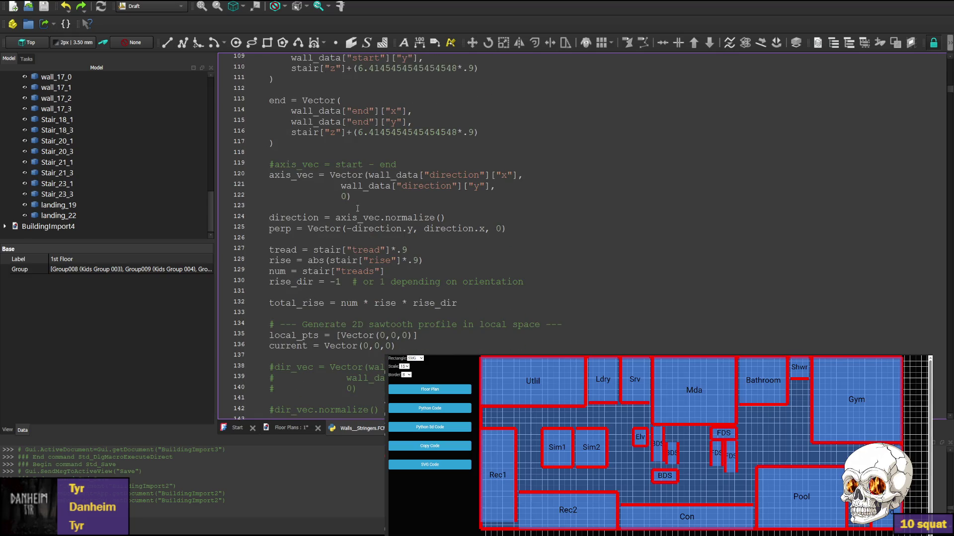
pyautogui.scroll(3, 326, 218)
pyautogui.scroll(-1, 326, 220)
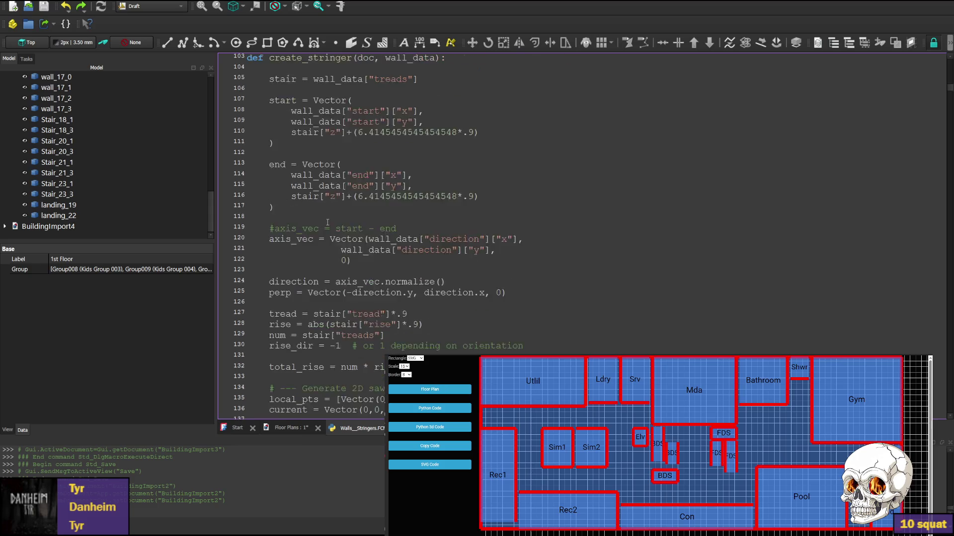
pyautogui.scroll(-1, 326, 224)
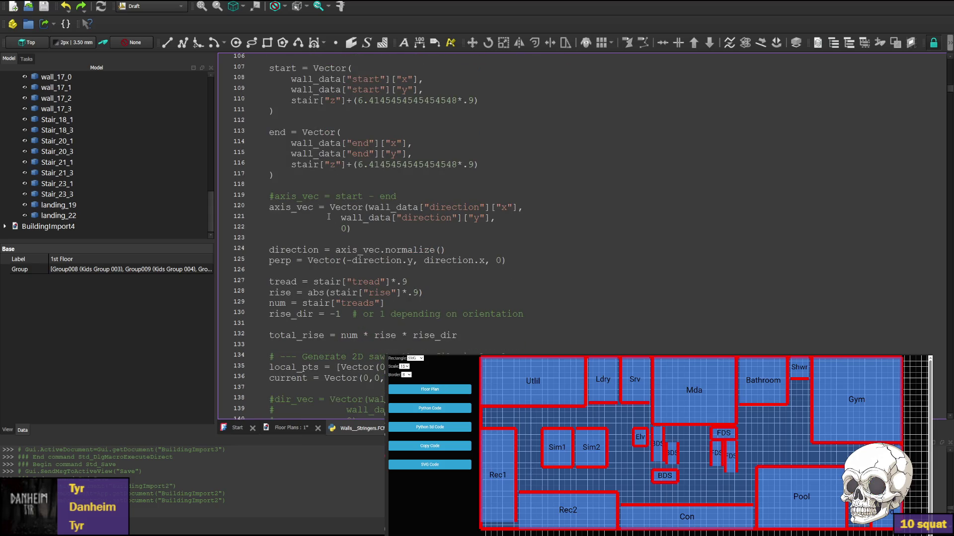
pyautogui.scroll(3, 328, 217)
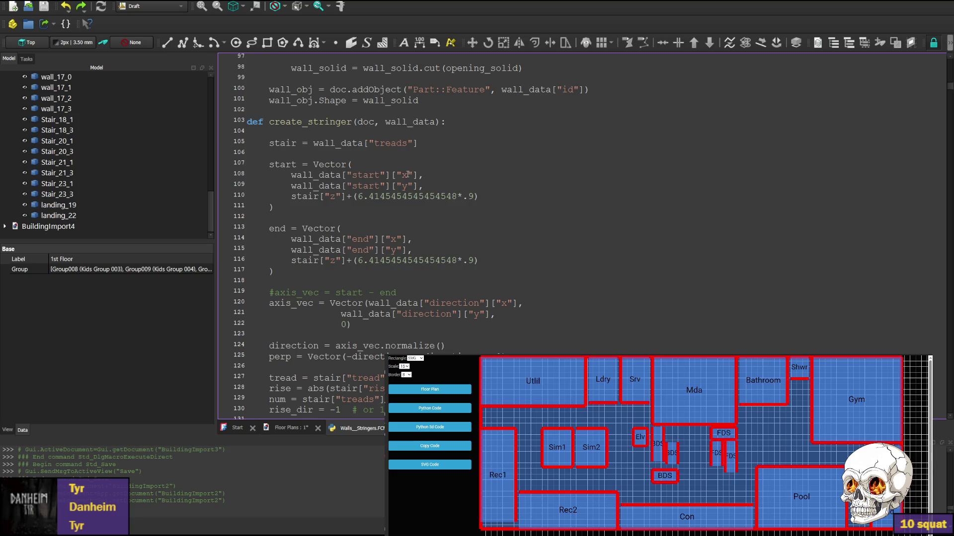
pyautogui.scroll(-3, 404, 174)
pyautogui.scroll(-3, 388, 179)
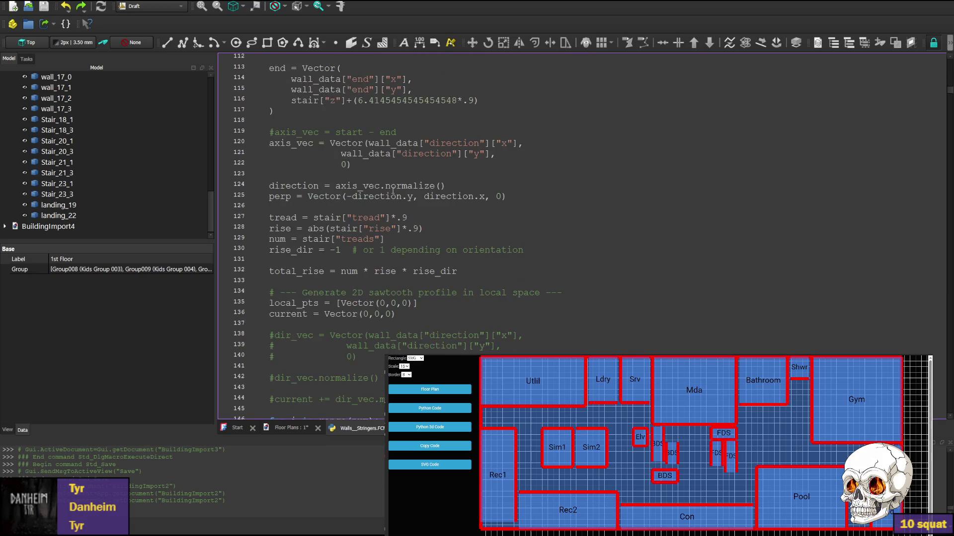
pyautogui.scroll(-3, 373, 183)
pyautogui.scroll(-2, 368, 185)
pyautogui.scroll(-3, 368, 186)
pyautogui.scroll(-2, 373, 186)
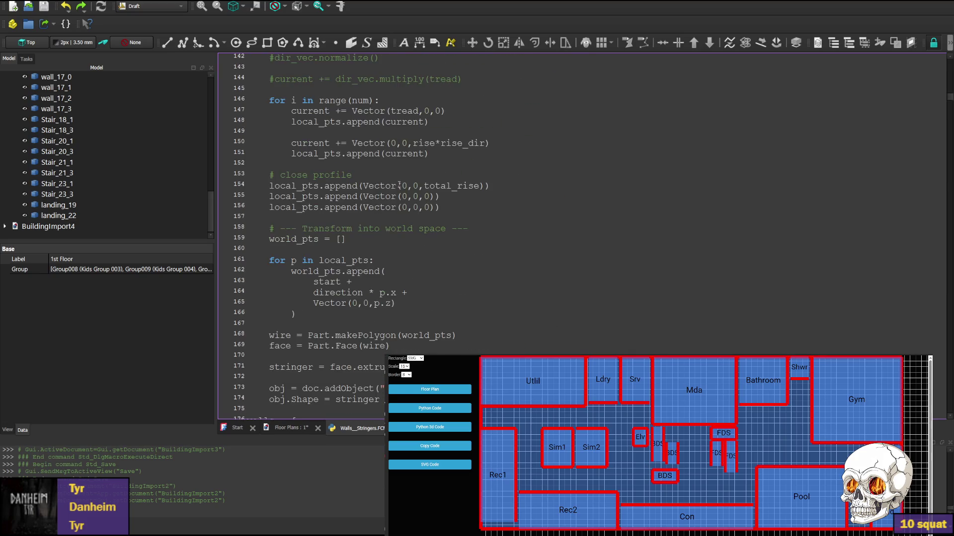
pyautogui.scroll(-2, 388, 186)
pyautogui.scroll(-2, 399, 188)
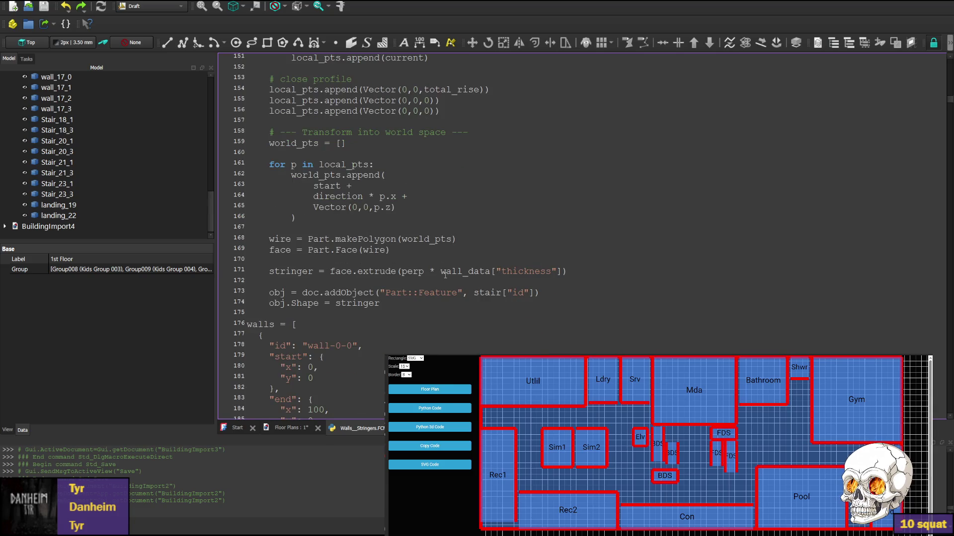
pyautogui.scroll(5, 446, 275)
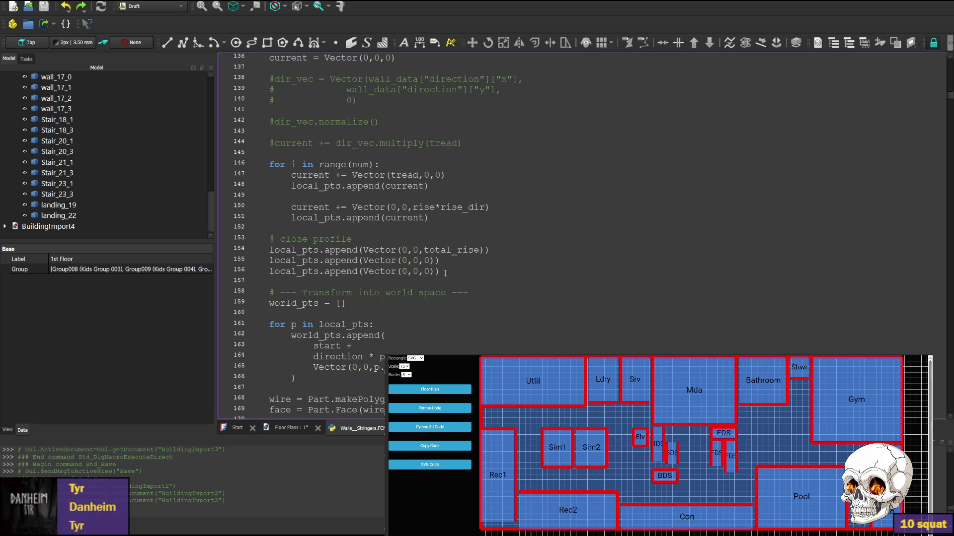
pyautogui.scroll(-3, 445, 275)
pyautogui.scroll(-3, 508, 298)
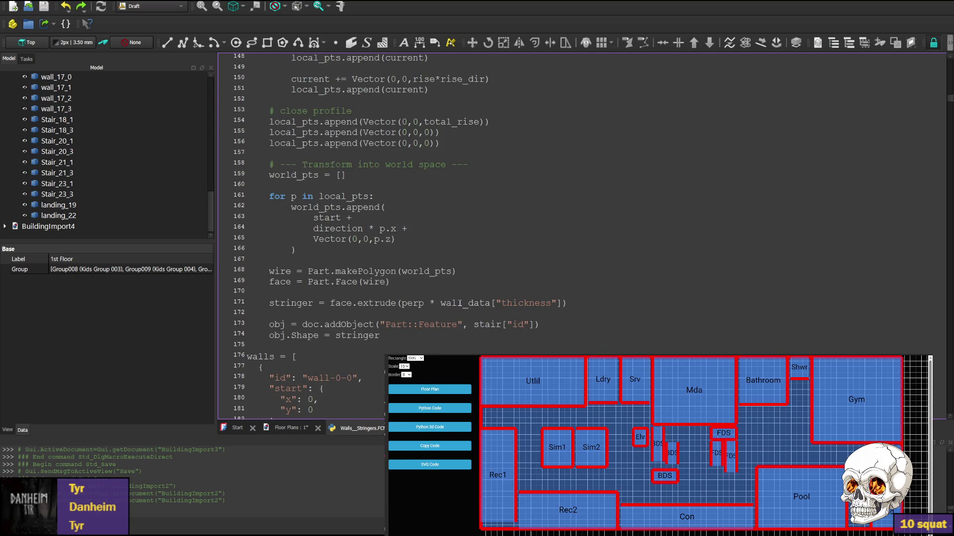
pyautogui.scroll(2, 347, 289)
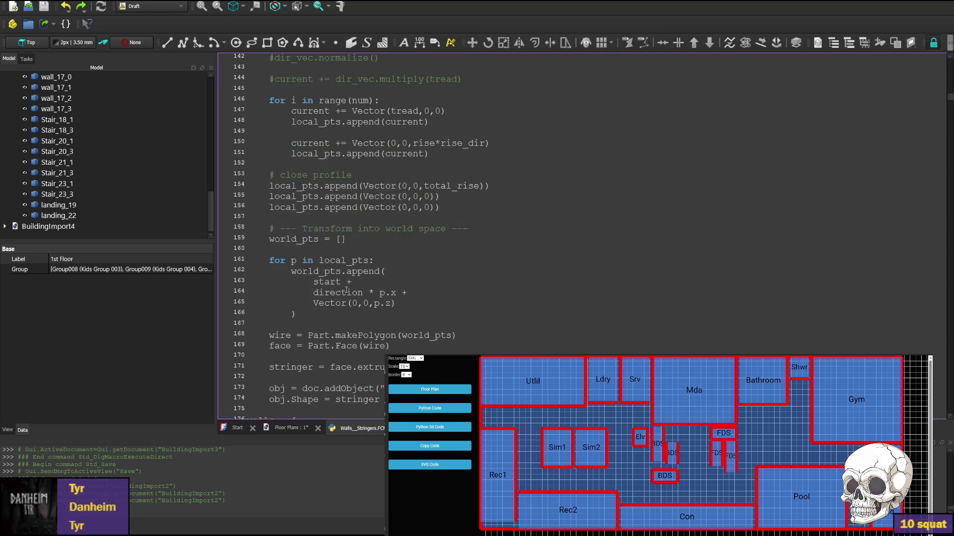
pyautogui.scroll(5, 393, 264)
pyautogui.scroll(8, 393, 264)
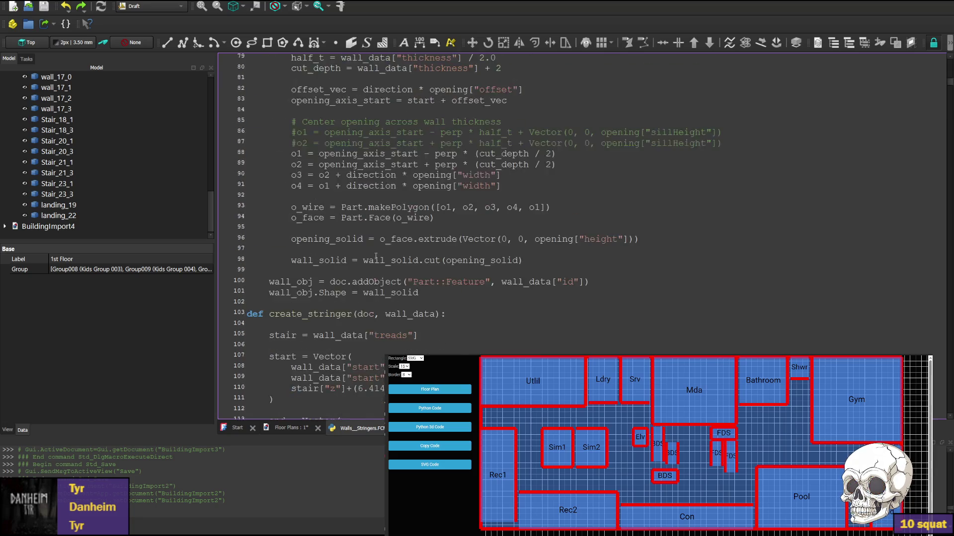
pyautogui.scroll(8, 388, 254)
pyautogui.scroll(3, 385, 248)
pyautogui.scroll(3, 385, 249)
pyautogui.scroll(2, 384, 249)
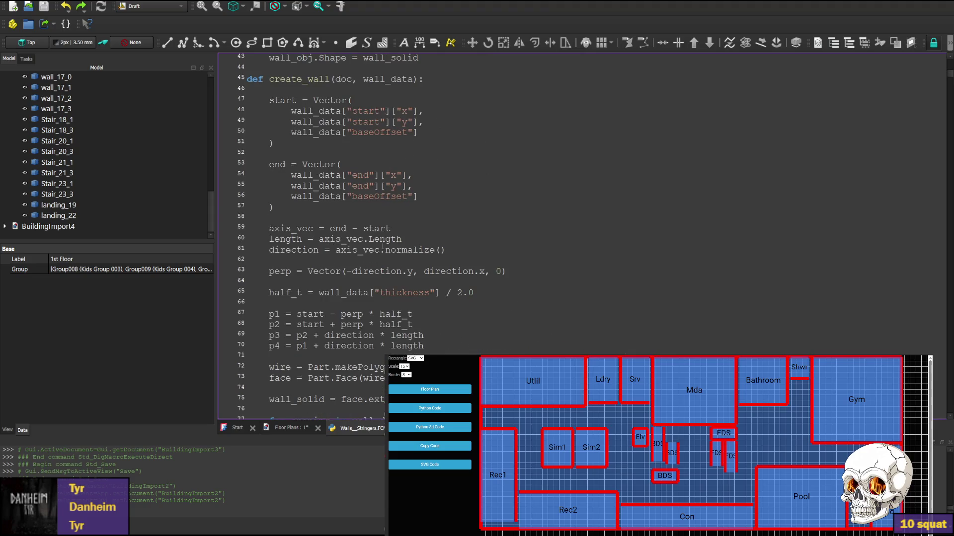
pyautogui.doubleClick(285, 293)
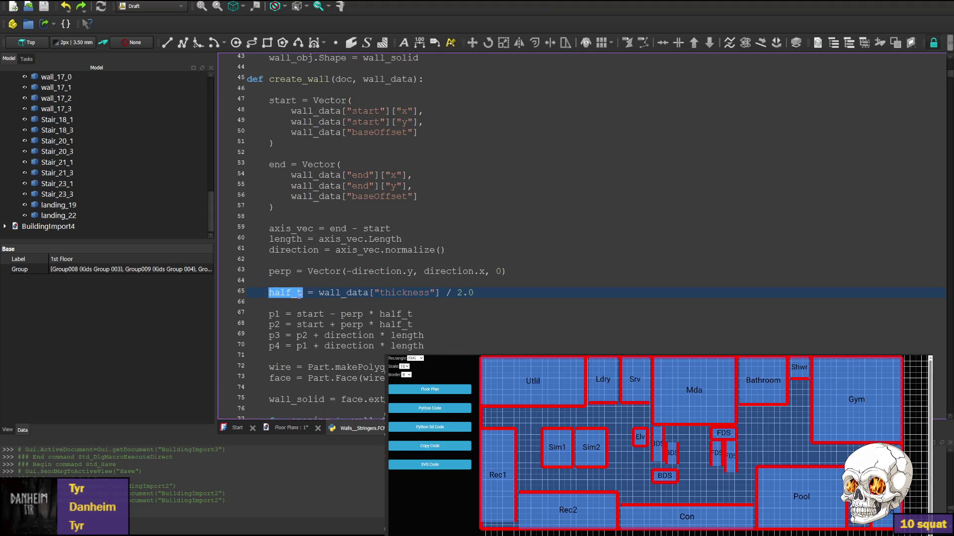
pyautogui.scroll(-3, 285, 293)
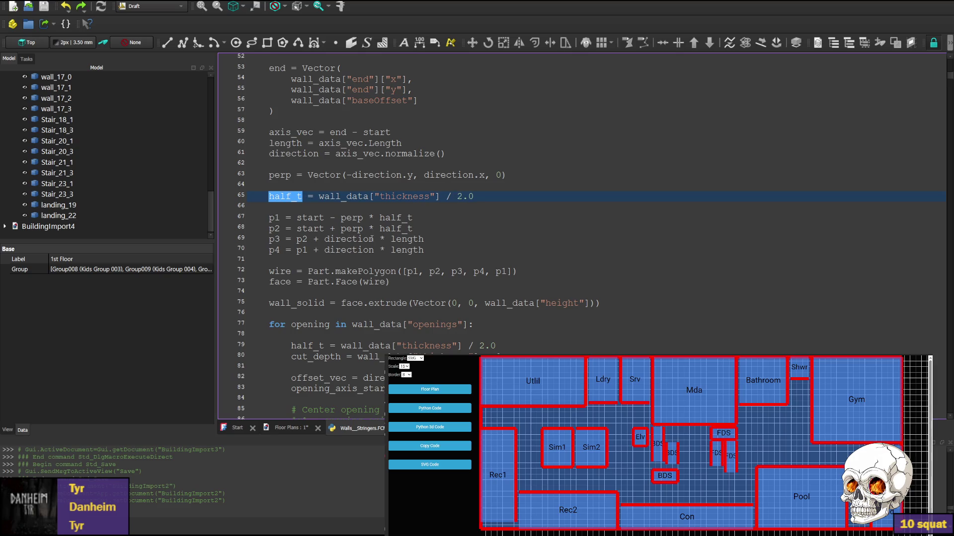
pyautogui.scroll(-2, 375, 235)
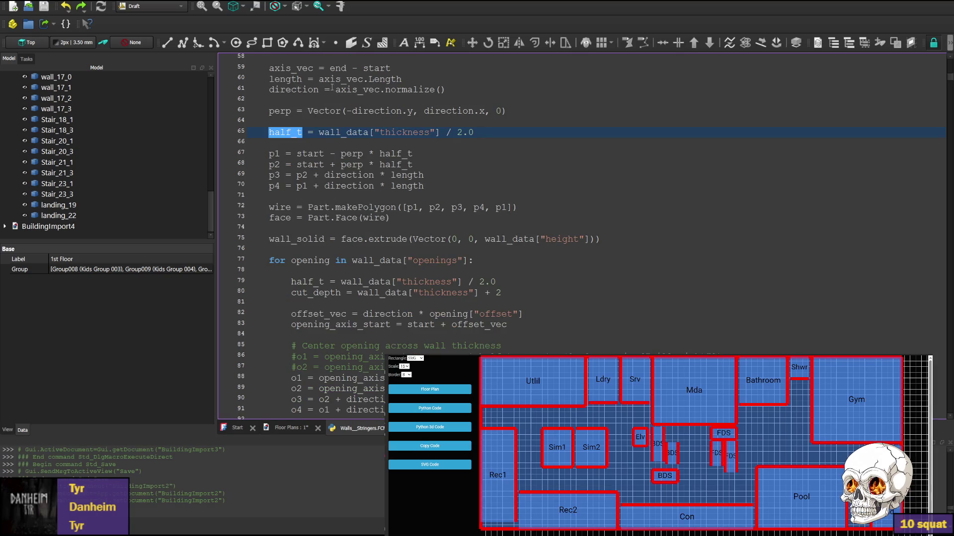
pyautogui.scroll(-7, 396, 198)
pyautogui.scroll(-8, 397, 199)
pyautogui.scroll(-8, 396, 198)
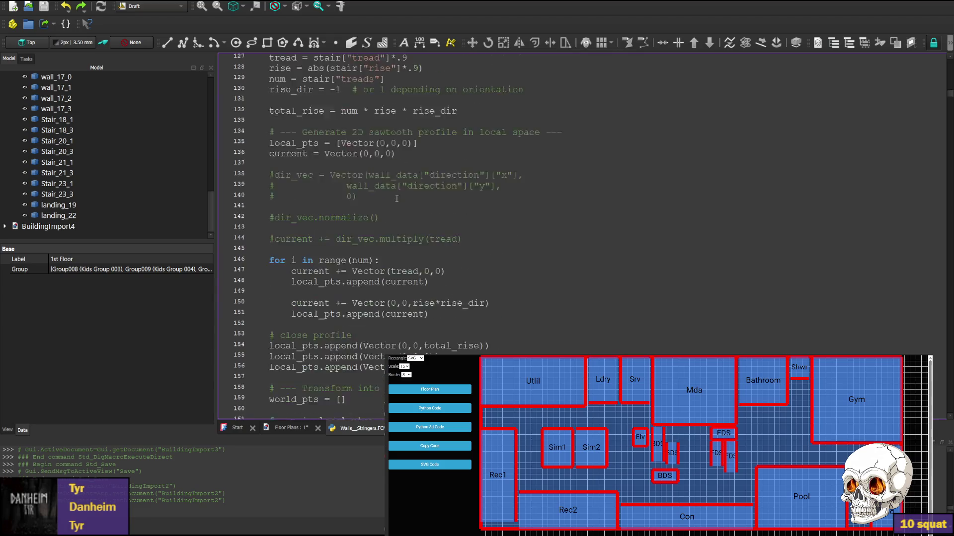
pyautogui.scroll(-3, 396, 198)
pyautogui.scroll(-4, 397, 198)
pyautogui.scroll(-1, 404, 196)
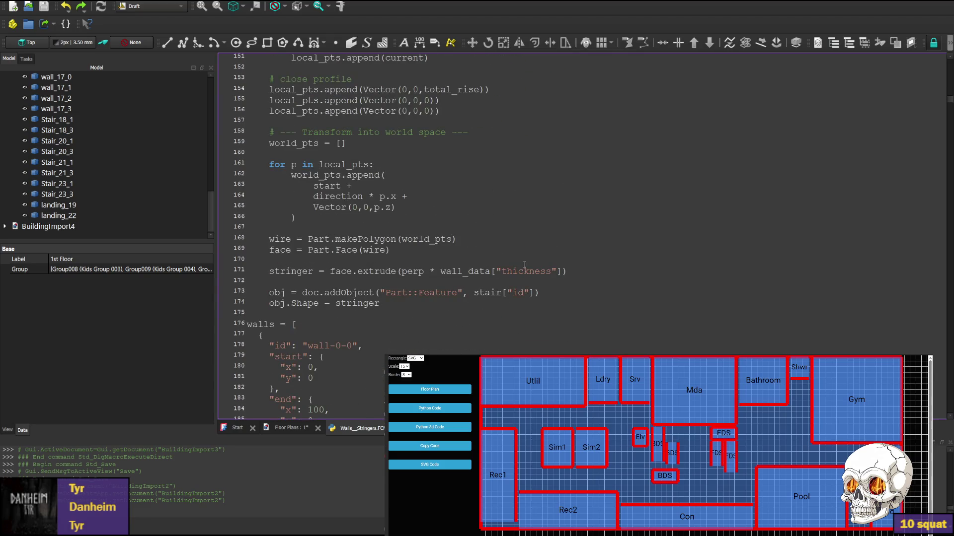
pyautogui.doubleClick(414, 271)
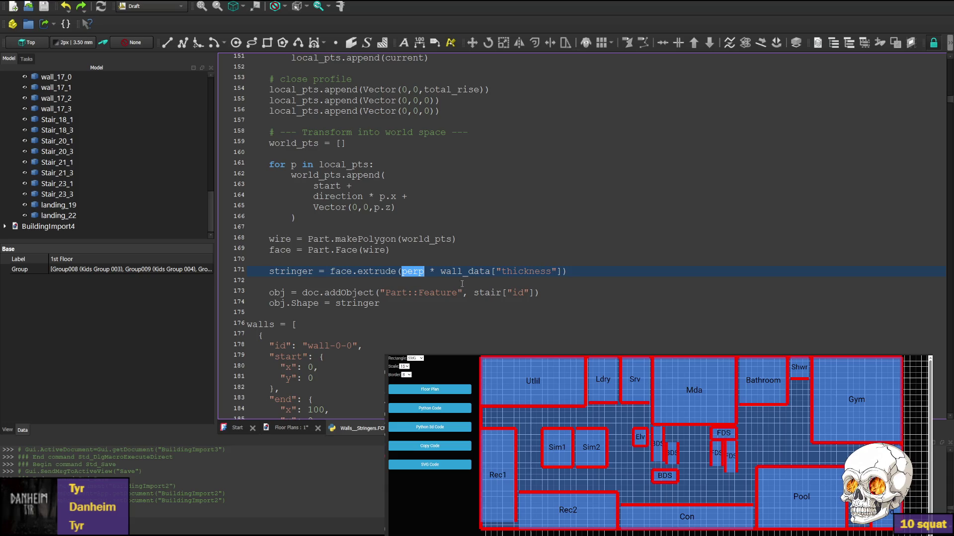
pyautogui.doubleClick(453, 271)
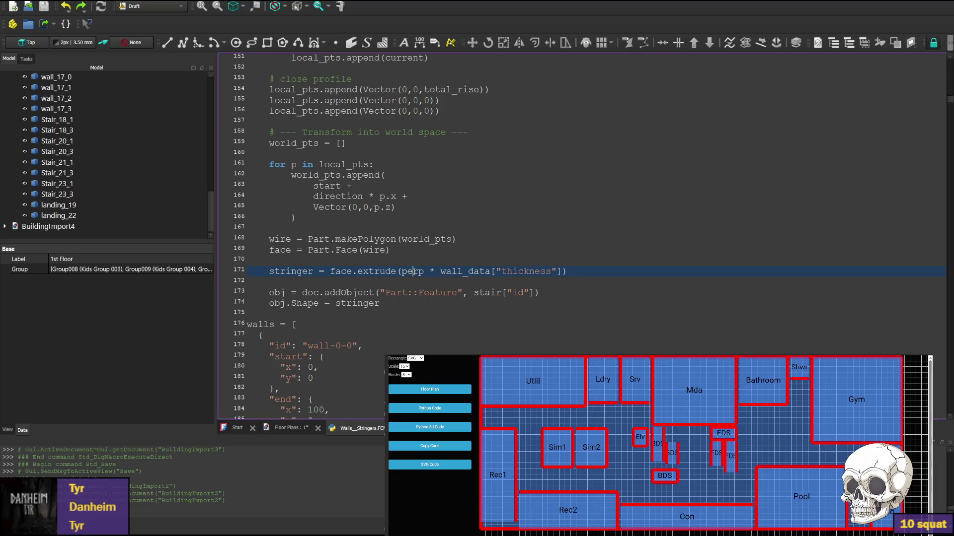
pyautogui.doubleClick(409, 271)
pyautogui.scroll(3, 287, 257)
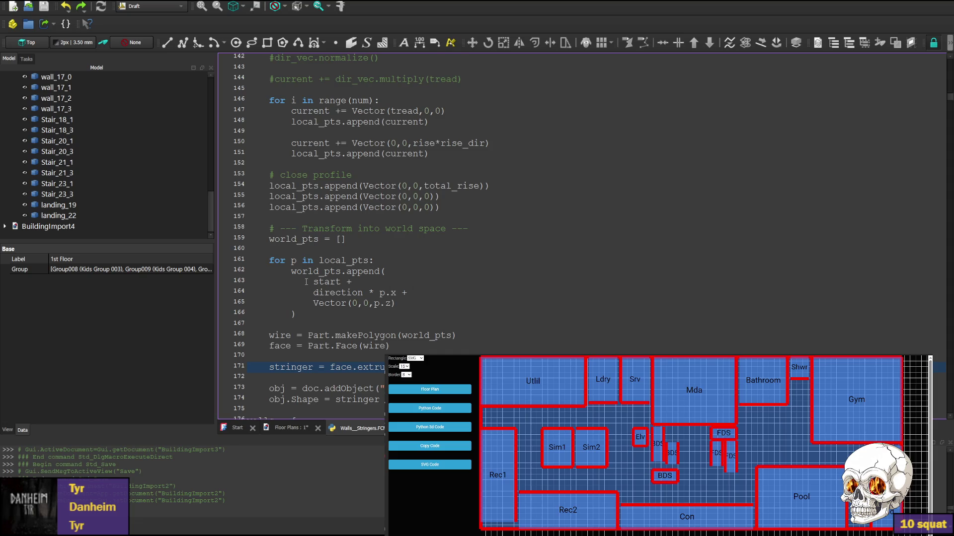
pyautogui.scroll(2, 308, 284)
pyautogui.scroll(1, 335, 275)
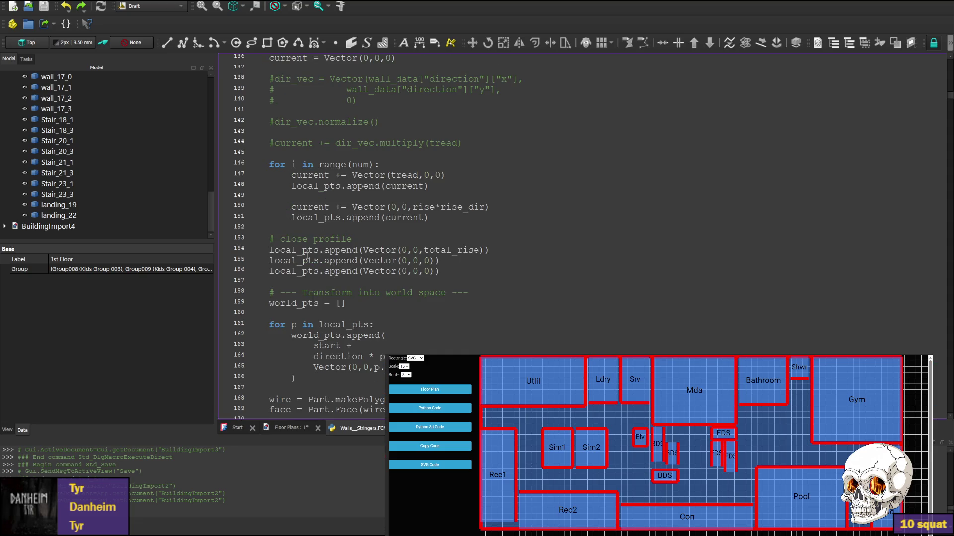
pyautogui.scroll(2, 321, 272)
pyautogui.scroll(2, 321, 271)
pyautogui.scroll(1, 321, 272)
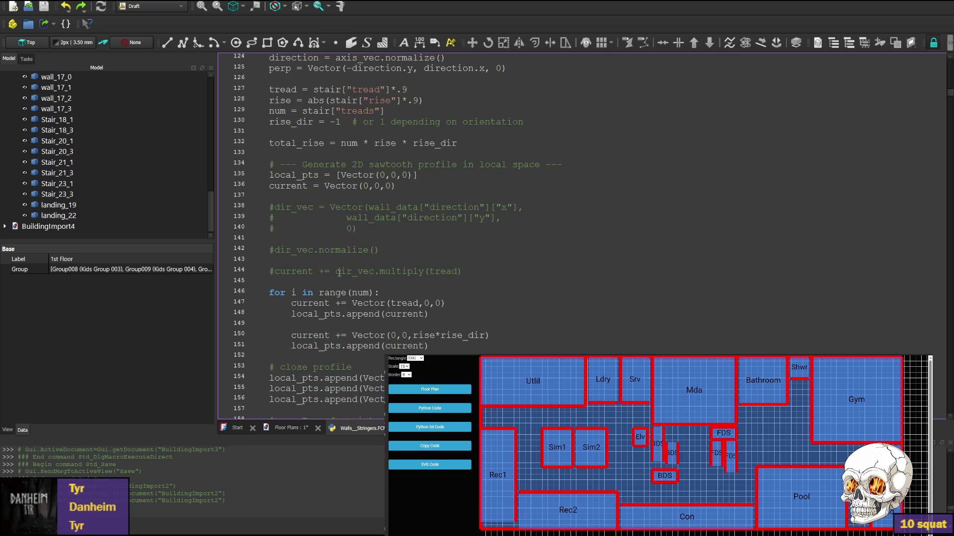
pyautogui.scroll(2, 319, 271)
pyautogui.scroll(2, 319, 271)
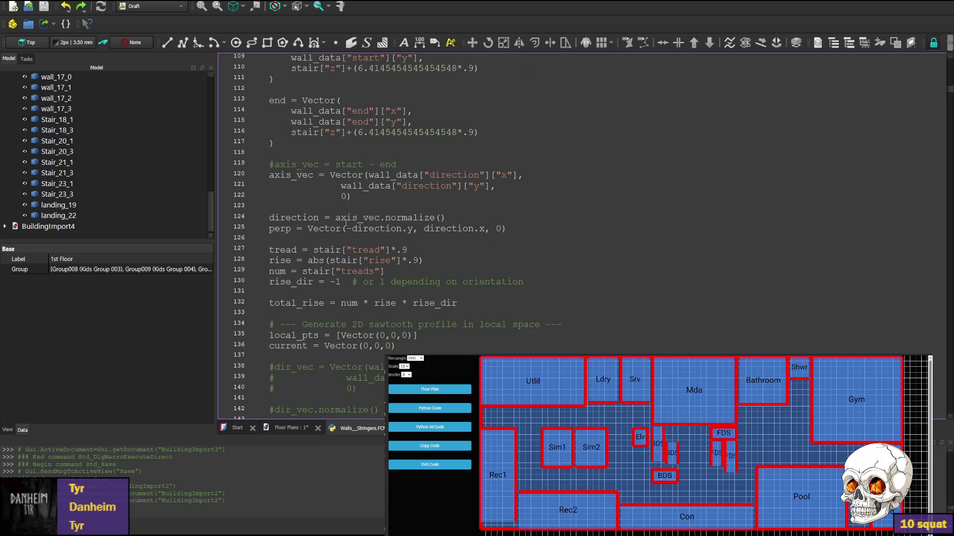
pyautogui.scroll(1, 345, 222)
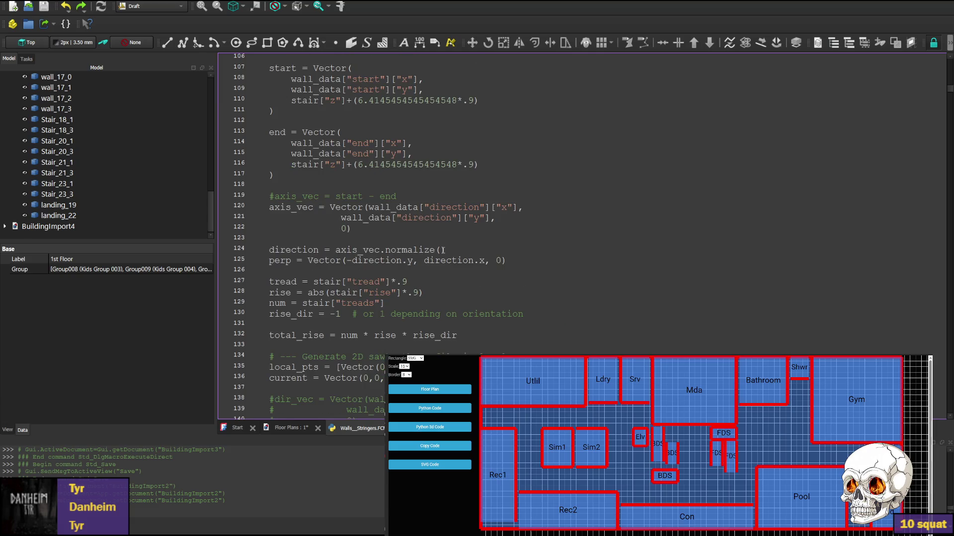
pyautogui.scroll(5, 443, 250)
pyautogui.scroll(6, 418, 246)
pyautogui.scroll(-2, 403, 243)
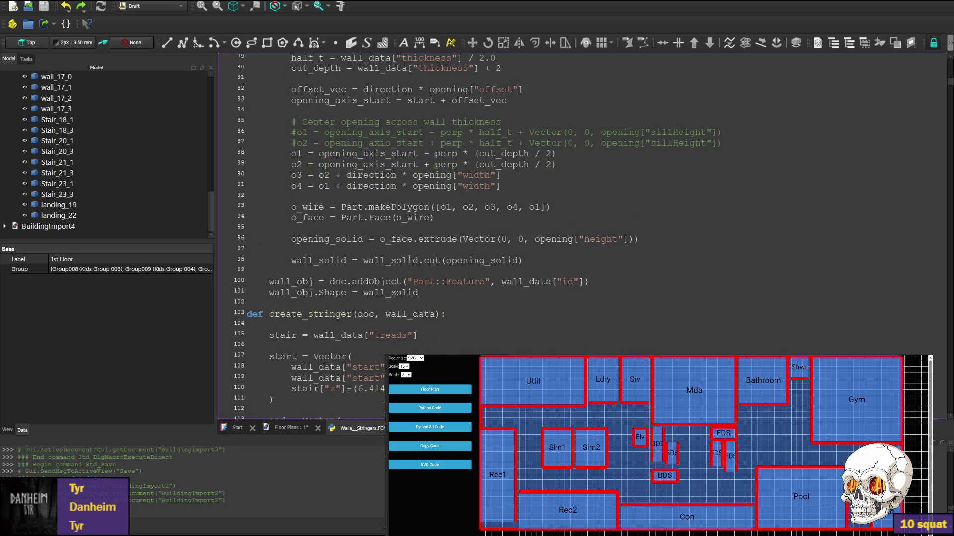
pyautogui.scroll(3, 480, 295)
pyautogui.scroll(3, 447, 287)
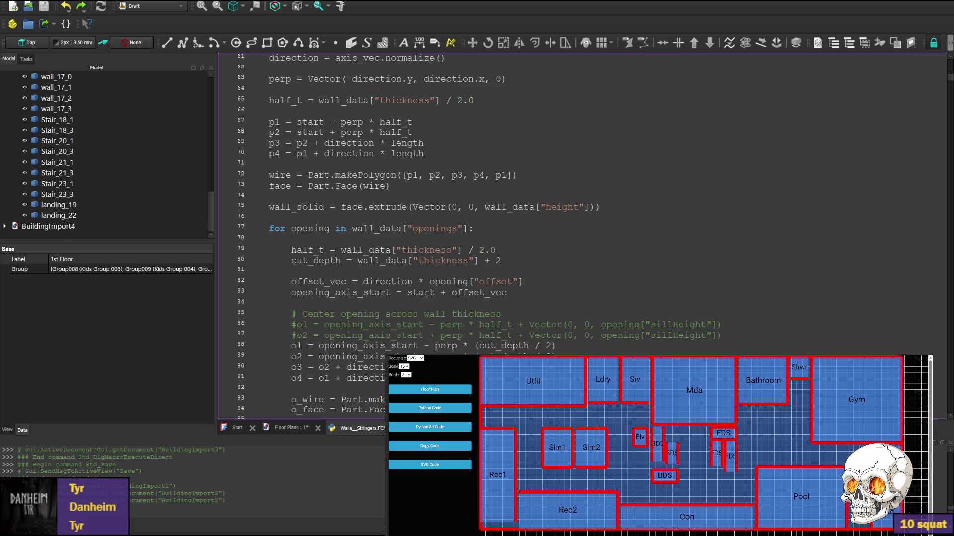
pyautogui.scroll(3, 422, 212)
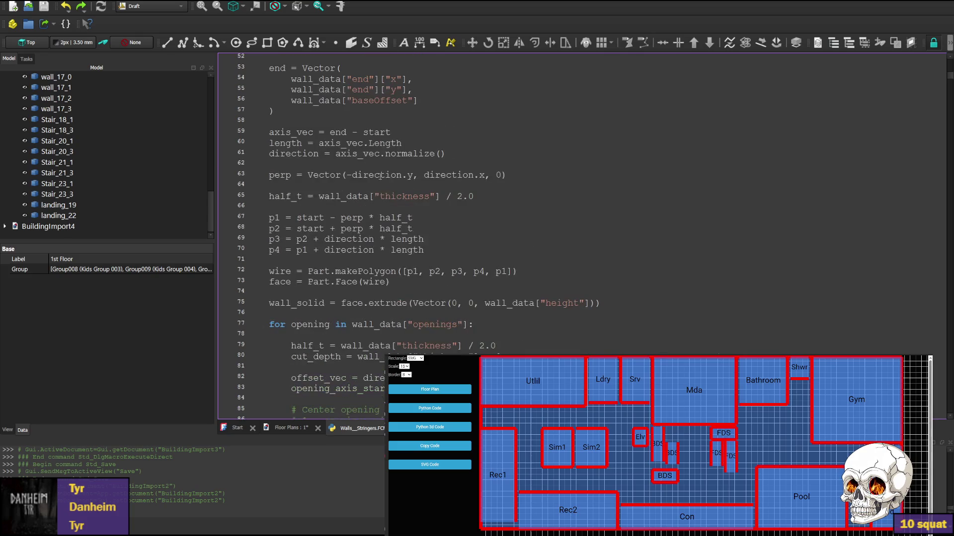
pyautogui.doubleClick(286, 175)
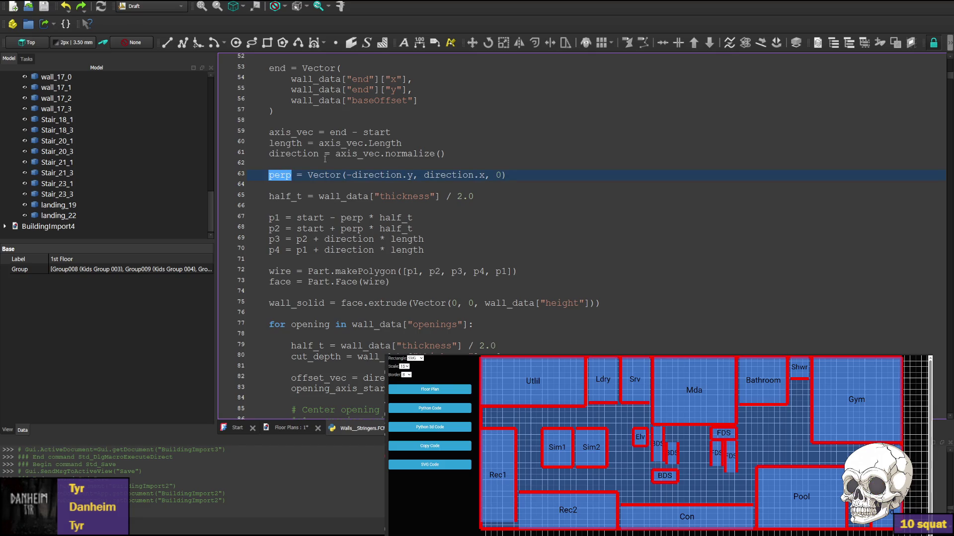
pyautogui.doubleClick(290, 197)
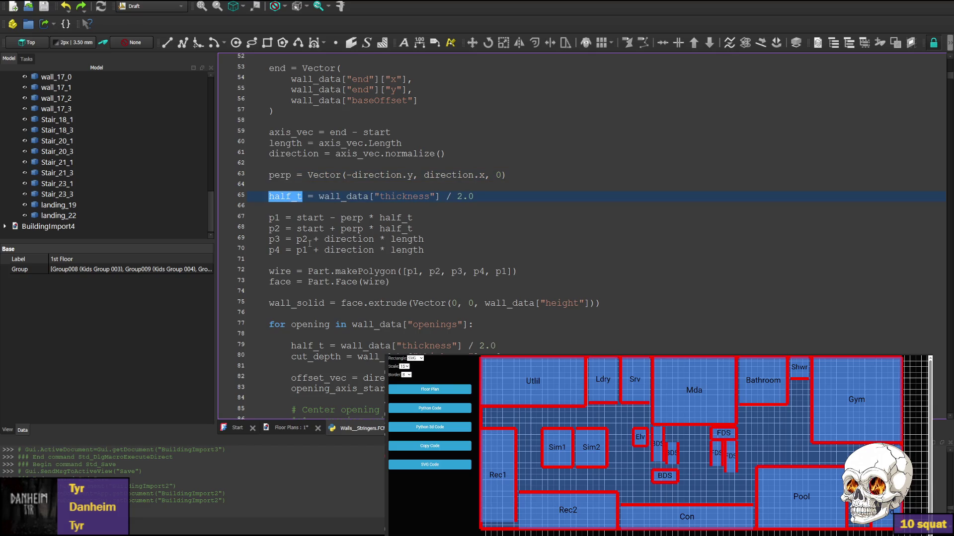
pyautogui.doubleClick(365, 271)
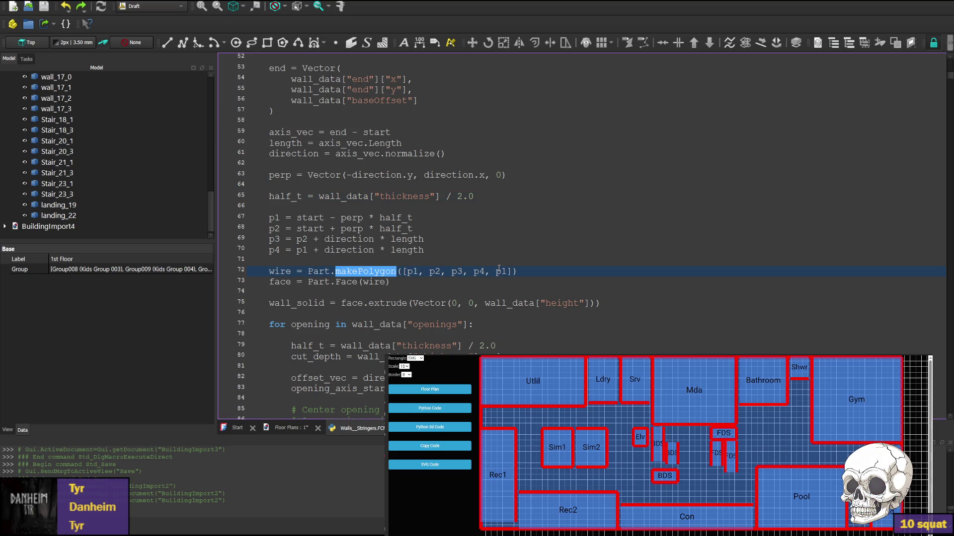
pyautogui.scroll(-3, 499, 268)
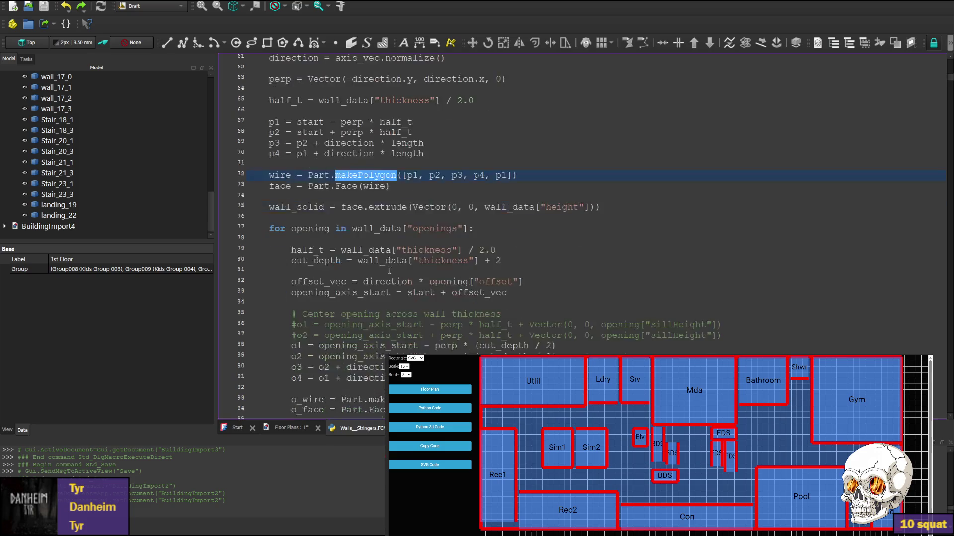
pyautogui.scroll(-2, 380, 267)
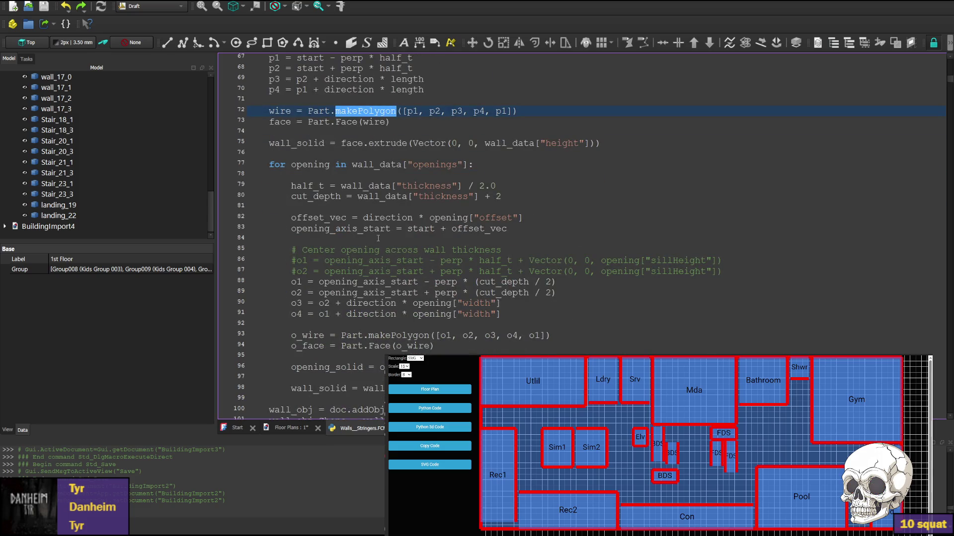
pyautogui.scroll(3, 378, 238)
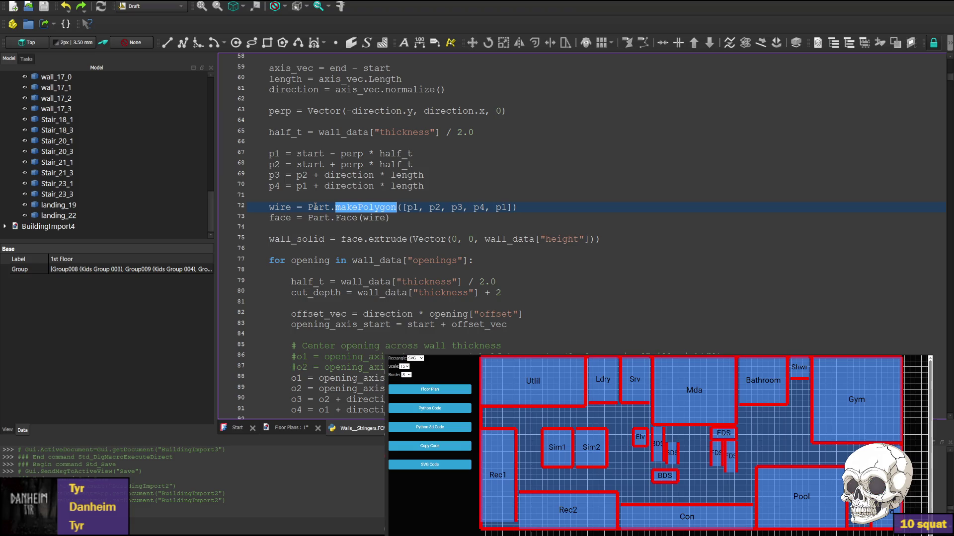
pyautogui.scroll(-4, 421, 203)
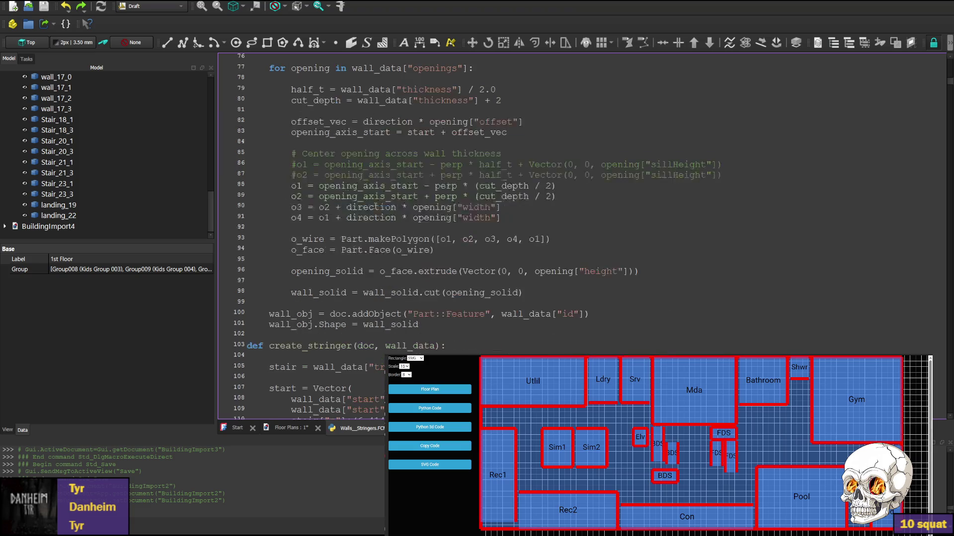
pyautogui.scroll(-4, 422, 203)
pyautogui.scroll(-4, 421, 203)
pyautogui.scroll(-3, 324, 218)
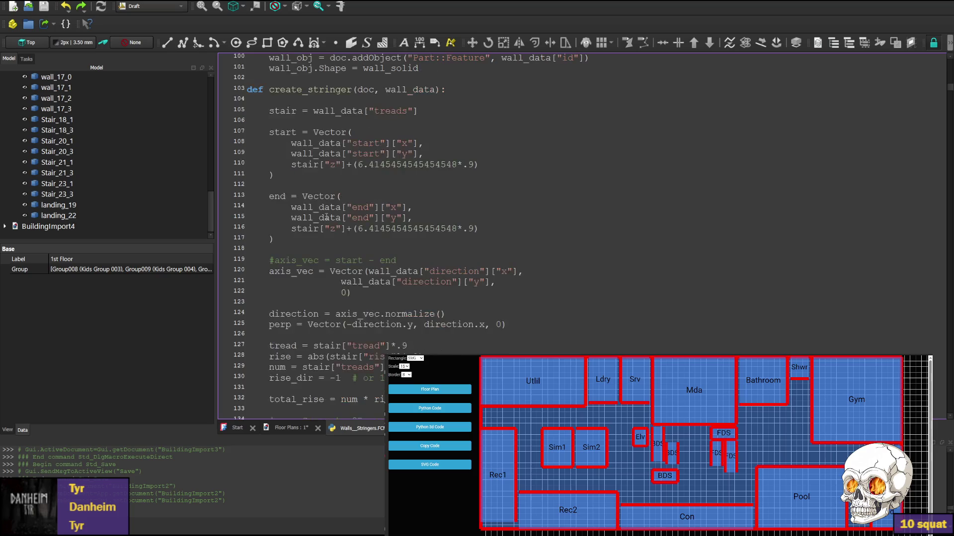
pyautogui.scroll(-3, 324, 218)
pyautogui.scroll(-2, 324, 218)
pyautogui.scroll(-2, 324, 219)
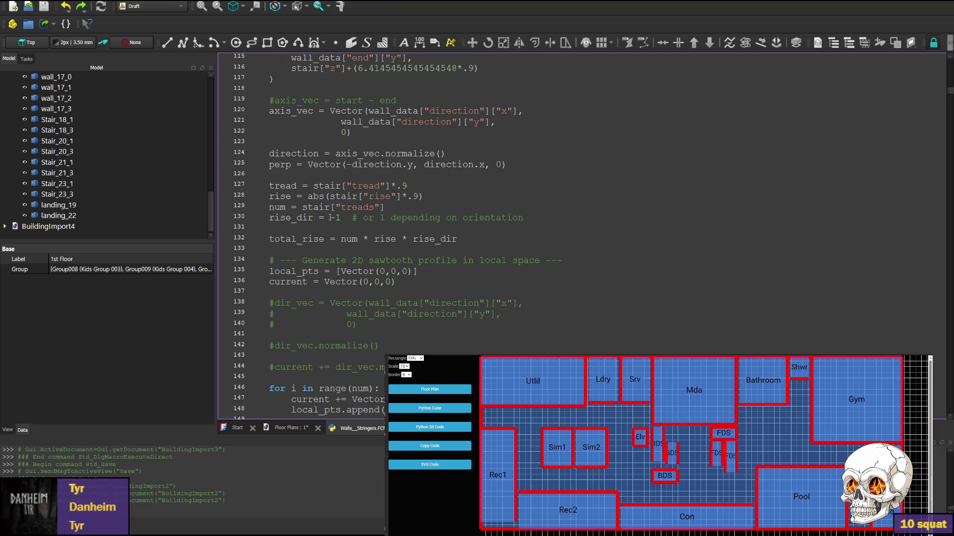
pyautogui.scroll(-6, 433, 186)
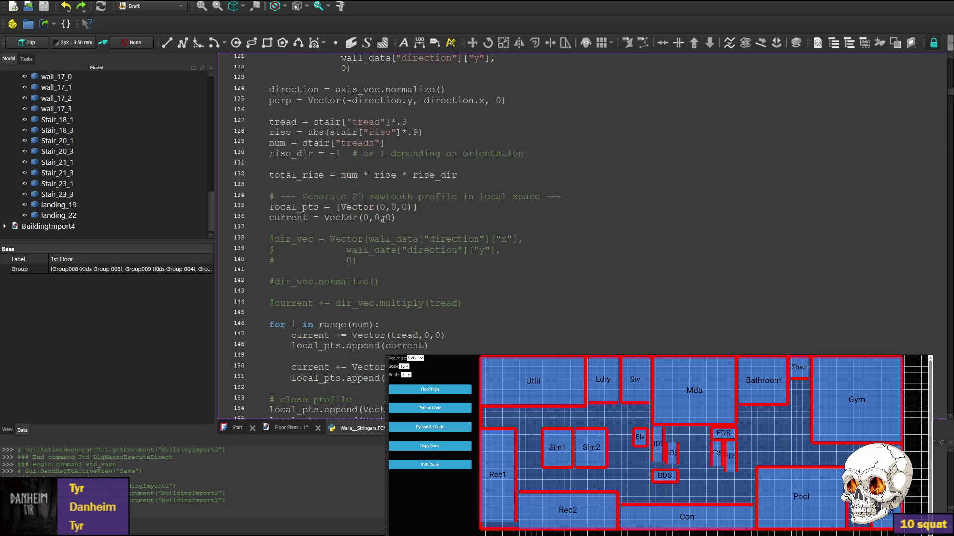
pyautogui.scroll(-6, 432, 149)
pyautogui.scroll(-3, 403, 181)
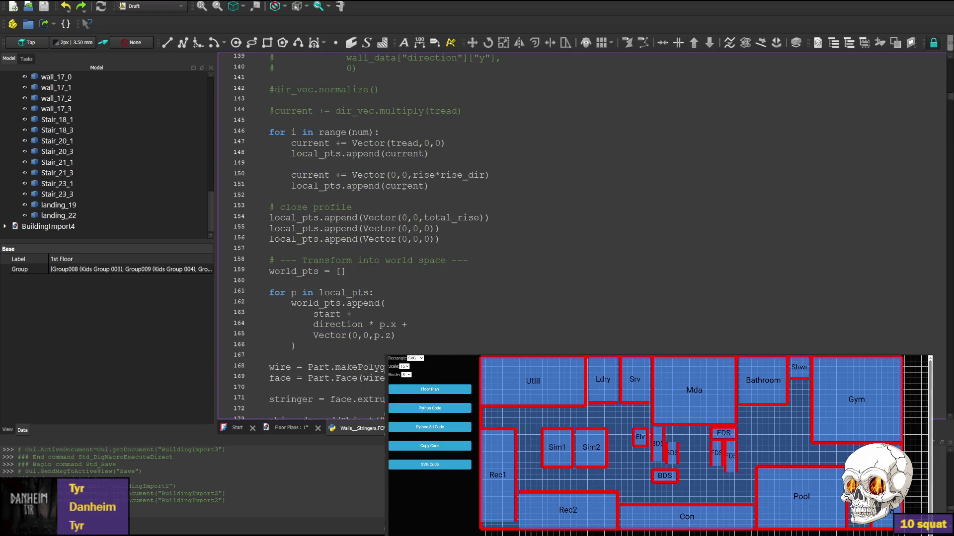
pyautogui.scroll(3, 405, 196)
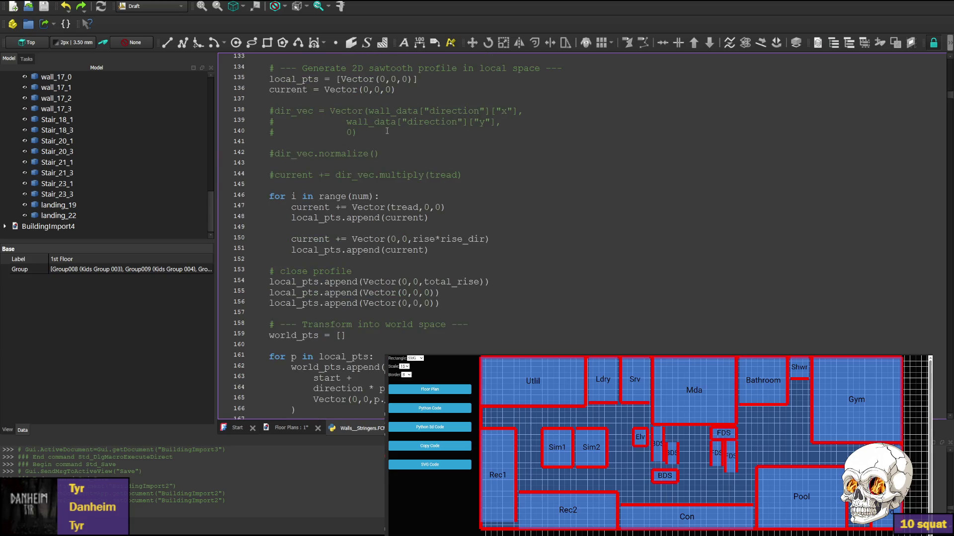
pyautogui.scroll(-3, 339, 182)
pyautogui.scroll(-3, 338, 183)
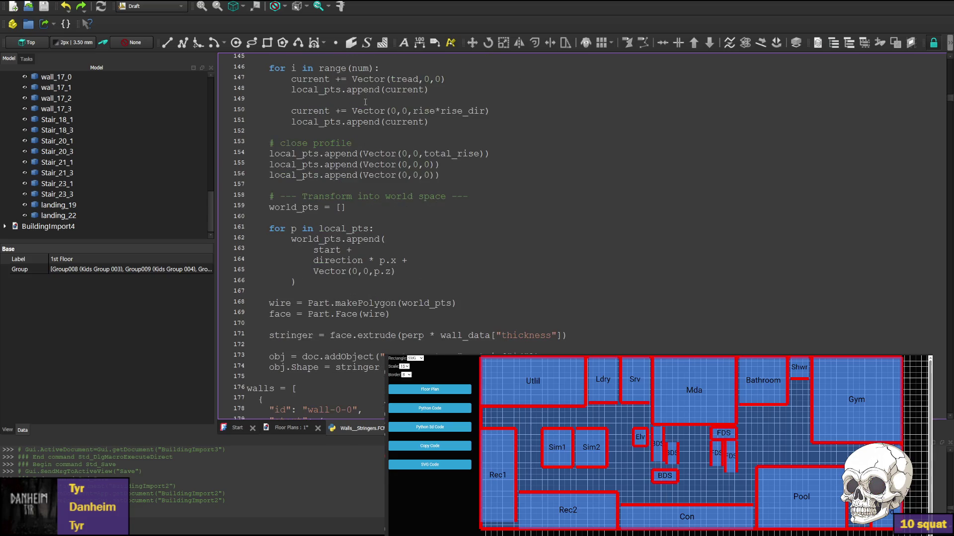
pyautogui.scroll(3, 355, 162)
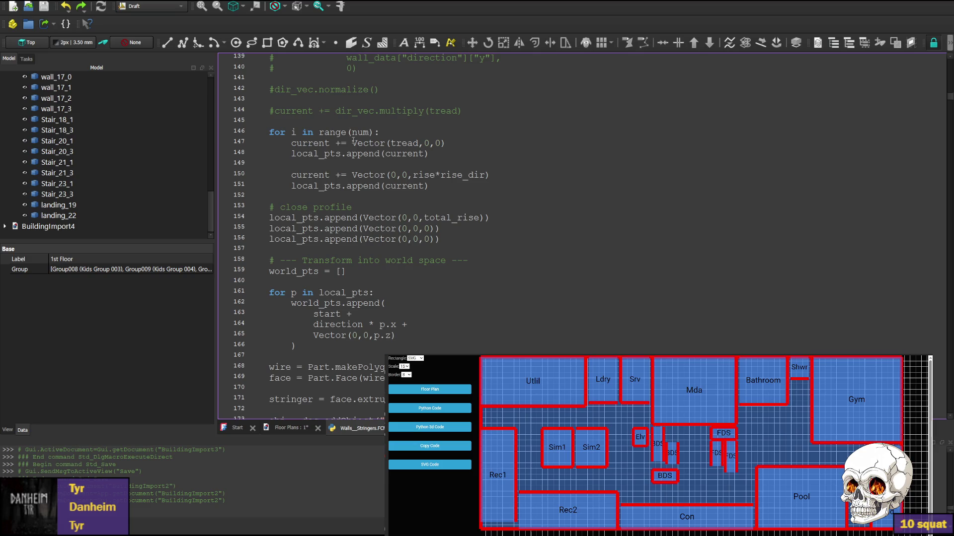
pyautogui.scroll(-3, 354, 144)
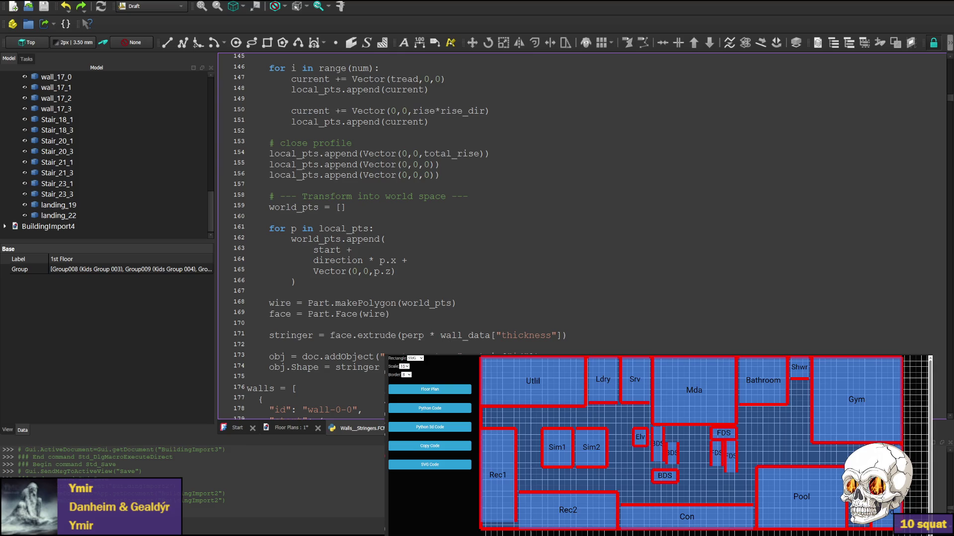
# Switch from FreeCAD back to the WebStorm plotter project code.
pyautogui.hotkey('alt', 'Tab')
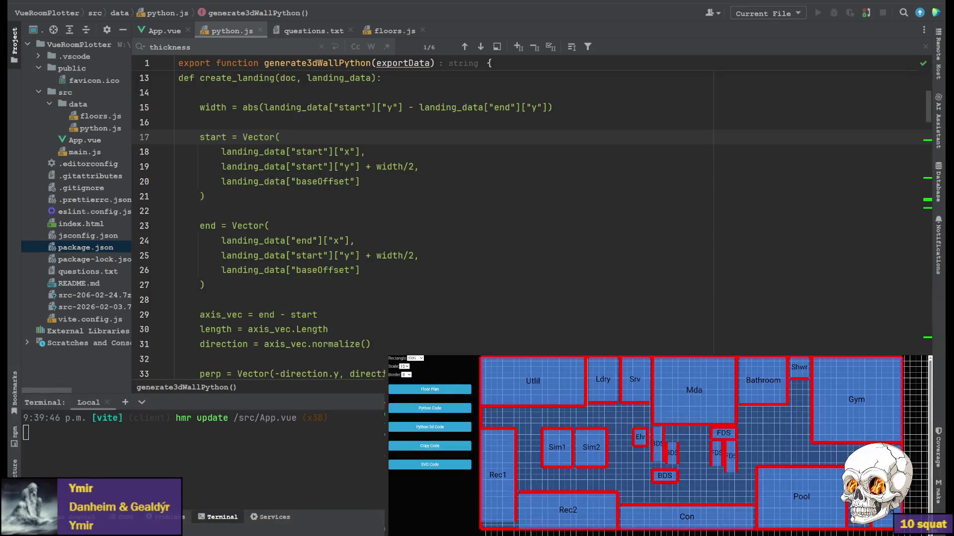
# In App.vue's createWallData, start the stringer start-x offset line after the direction check.
pyautogui.click(164, 31)
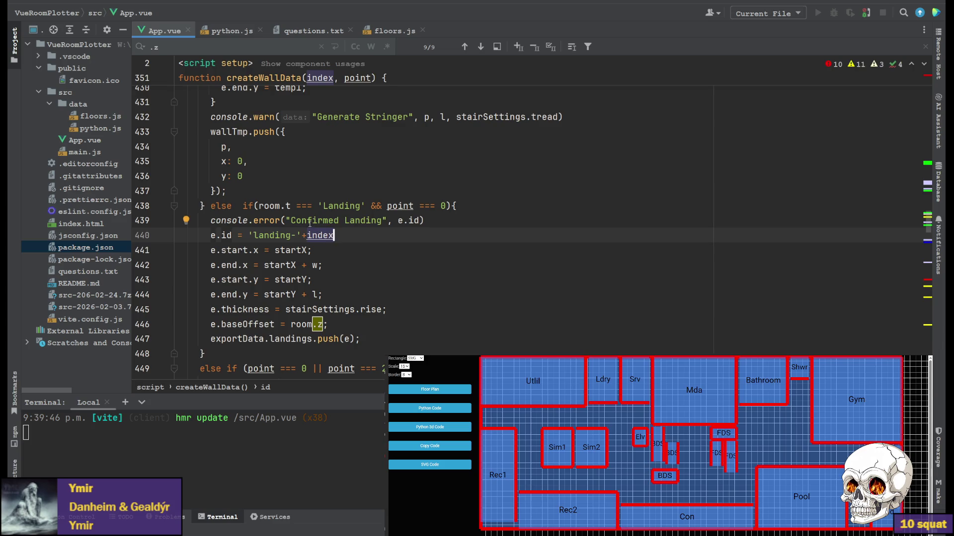
pyautogui.scroll(6, 447, 223)
pyautogui.scroll(5, 283, 221)
pyautogui.scroll(2, 283, 221)
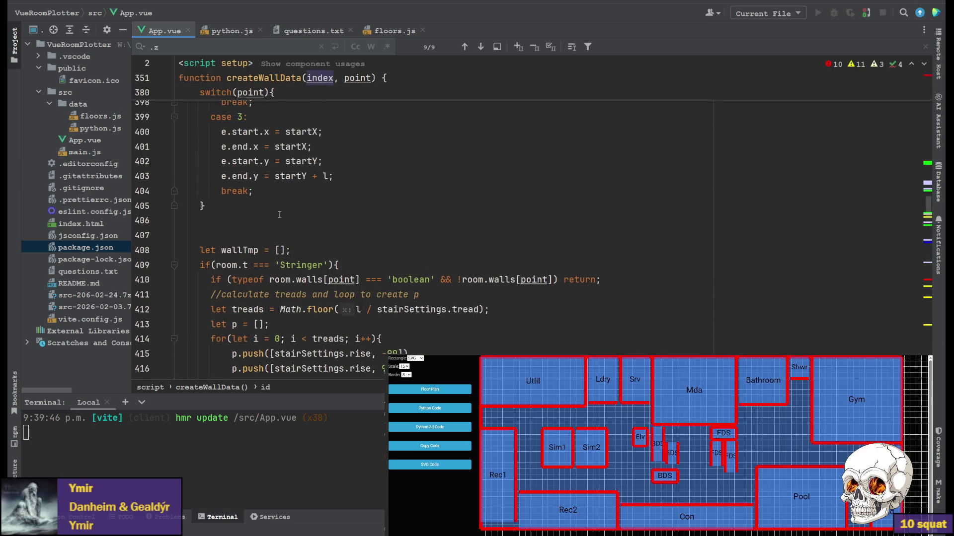
pyautogui.scroll(-4, 304, 231)
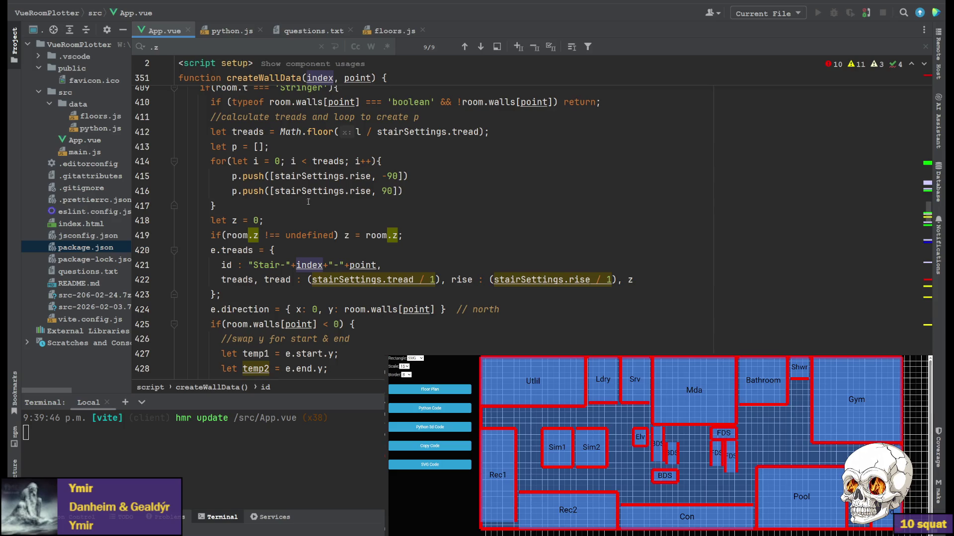
pyautogui.scroll(-3, 285, 238)
pyautogui.scroll(-3, 335, 268)
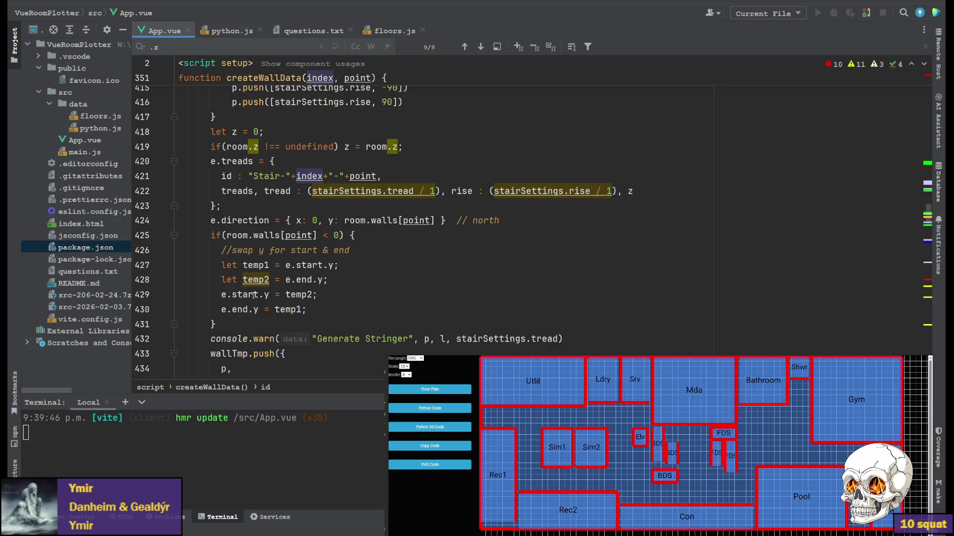
pyautogui.click(362, 237)
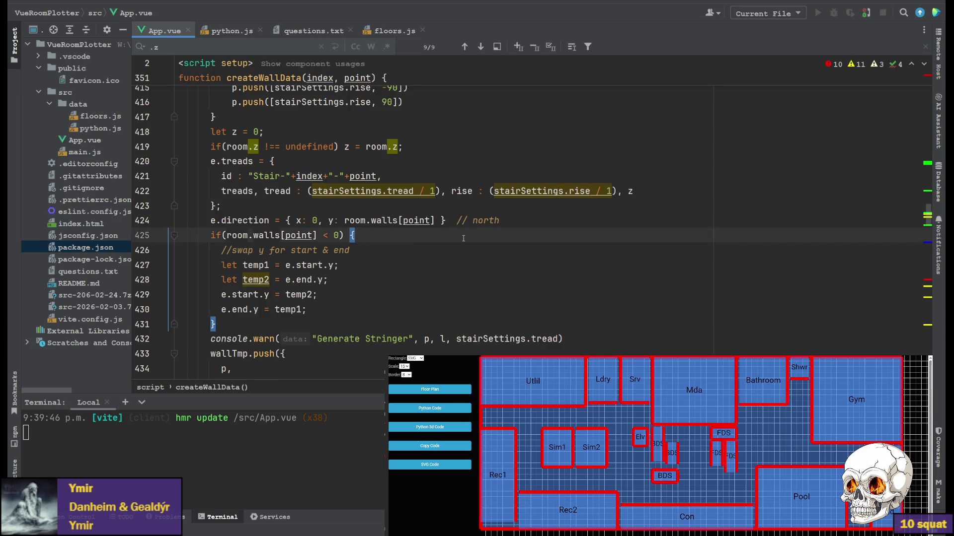
pyautogui.press('Return')
pyautogui.write('e.start')
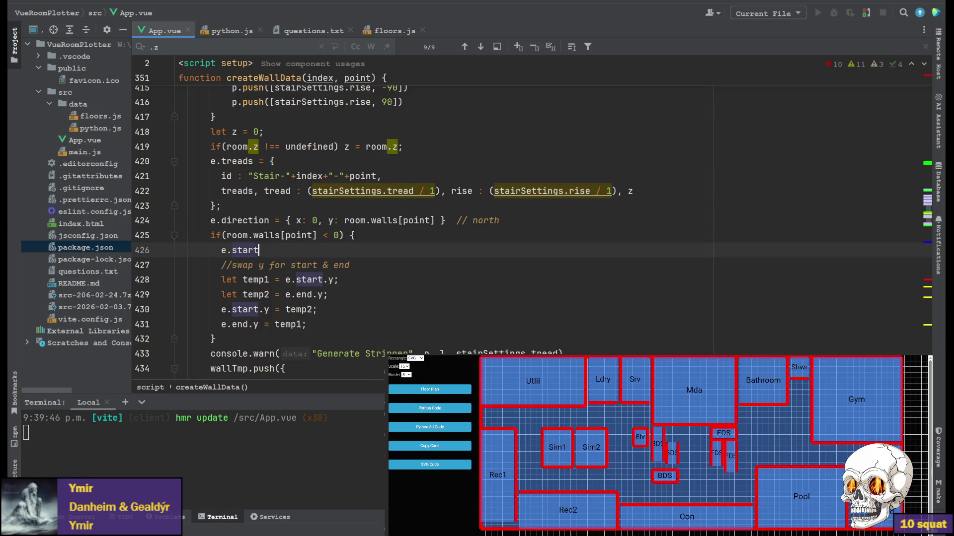
pyautogui.write('.x')
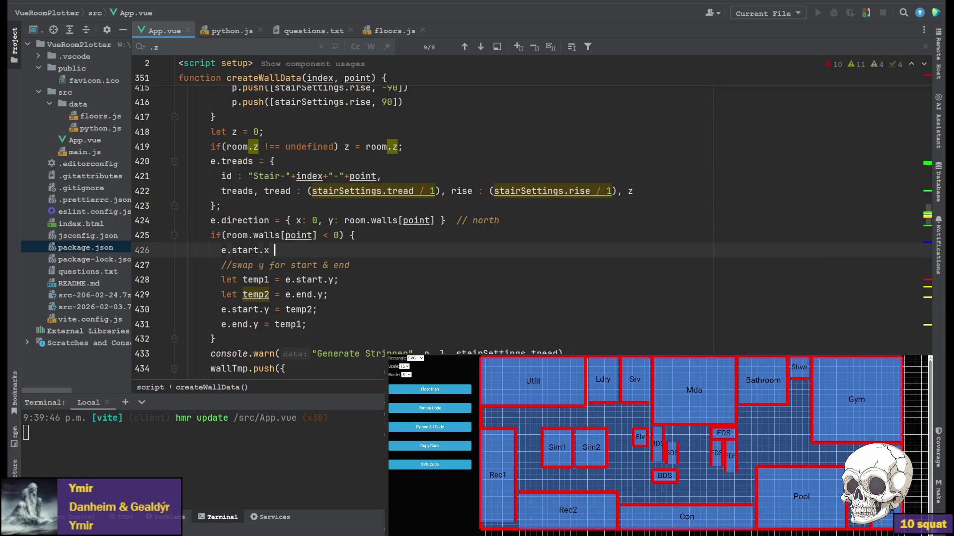
pyautogui.write(' +=')
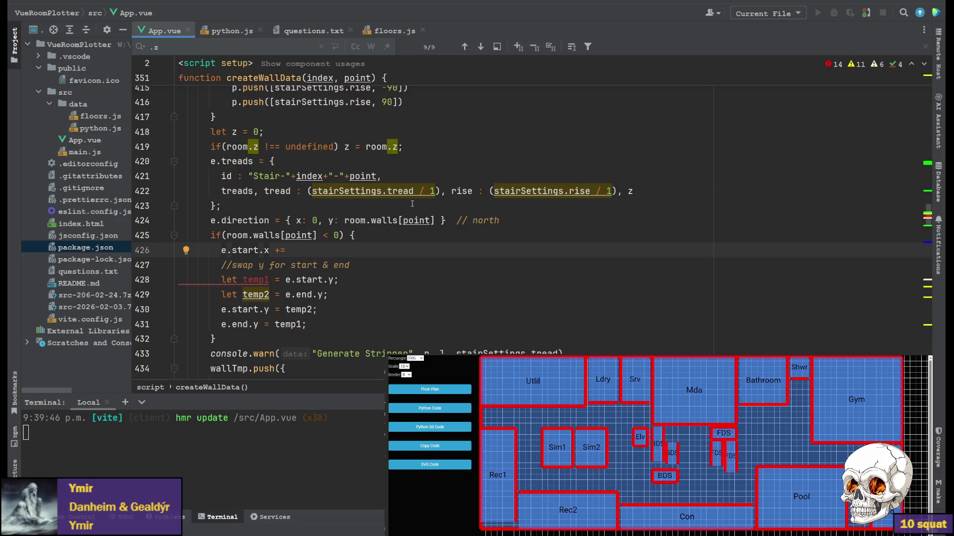
pyautogui.scroll(5, 411, 202)
pyautogui.scroll(3, 388, 216)
pyautogui.scroll(2, 375, 224)
pyautogui.scroll(5, 376, 223)
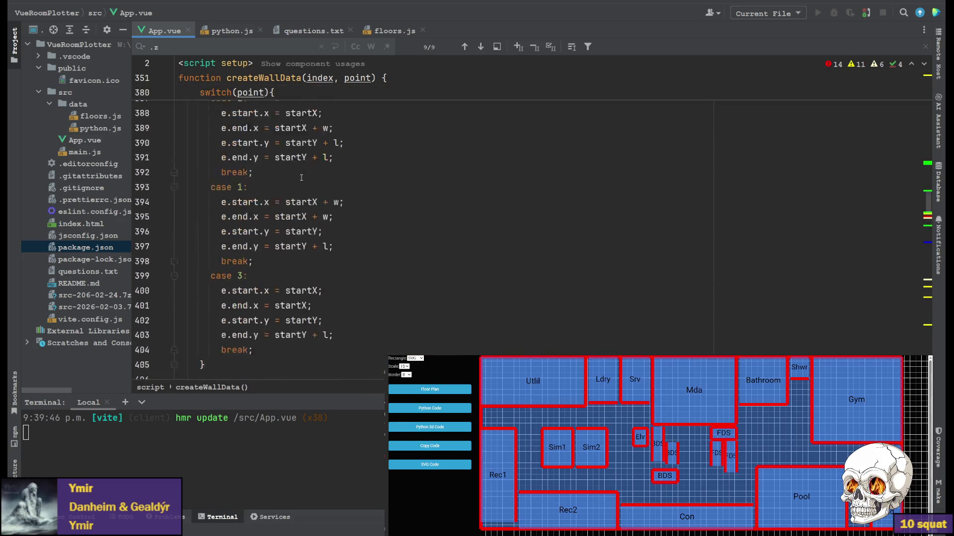
pyautogui.scroll(10, 357, 216)
pyautogui.scroll(15, 336, 202)
pyautogui.scroll(8, 294, 177)
pyautogui.scroll(6, 294, 176)
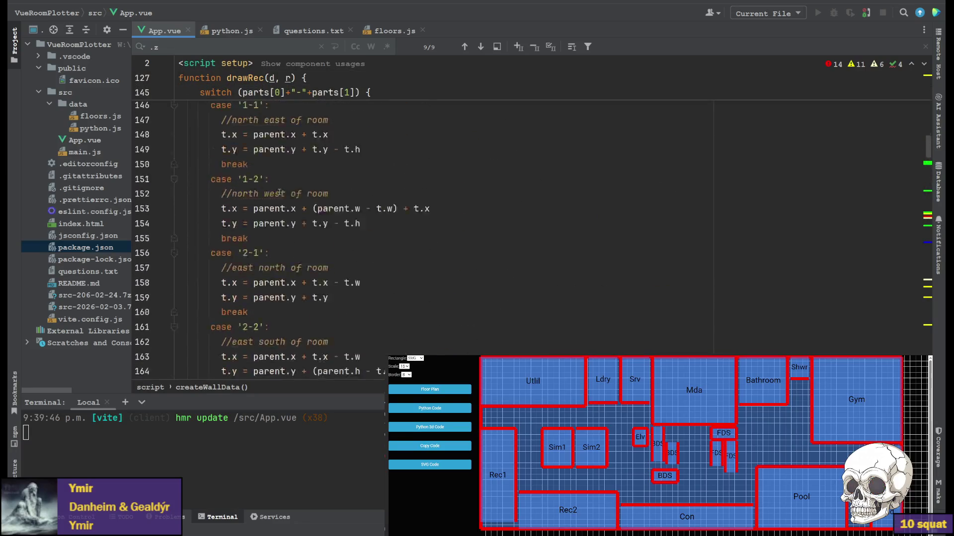
pyautogui.scroll(10, 284, 187)
pyautogui.scroll(10, 269, 198)
pyautogui.scroll(8, 256, 208)
pyautogui.scroll(-3, 256, 205)
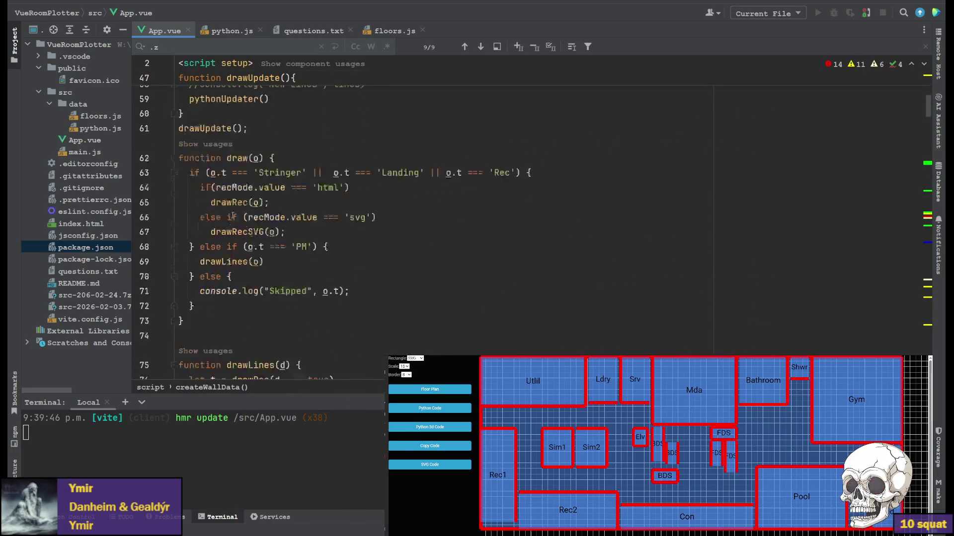
pyautogui.scroll(-4, 256, 205)
pyautogui.scroll(4, 257, 207)
pyautogui.scroll(8, 259, 208)
pyautogui.scroll(6, 260, 209)
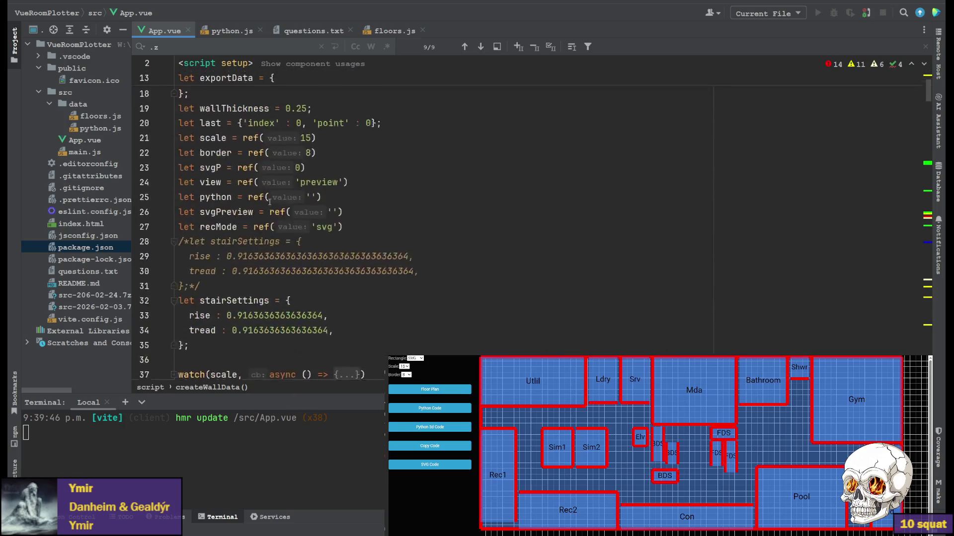
pyautogui.scroll(4, 258, 201)
pyautogui.scroll(3, 257, 190)
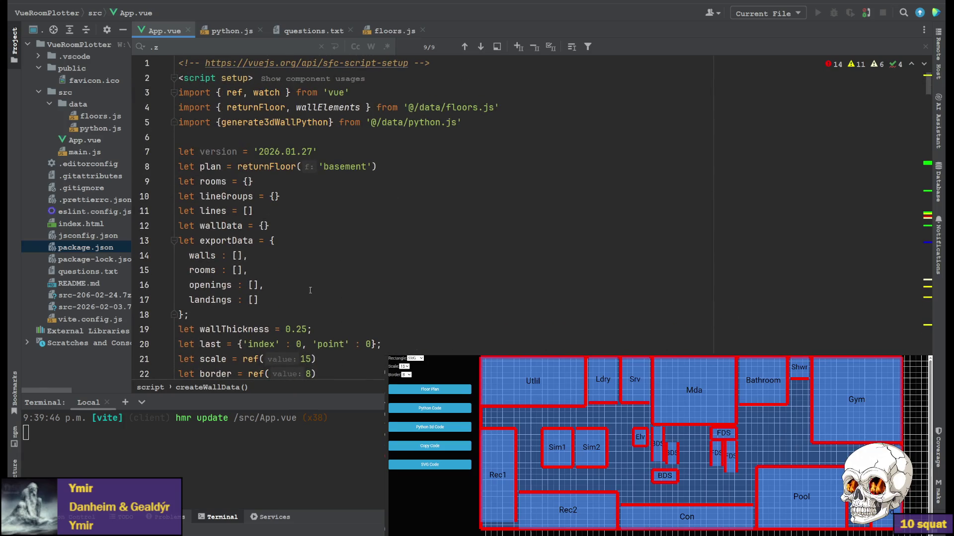
pyautogui.hotkey('ctrl', 'alt', 'Left')
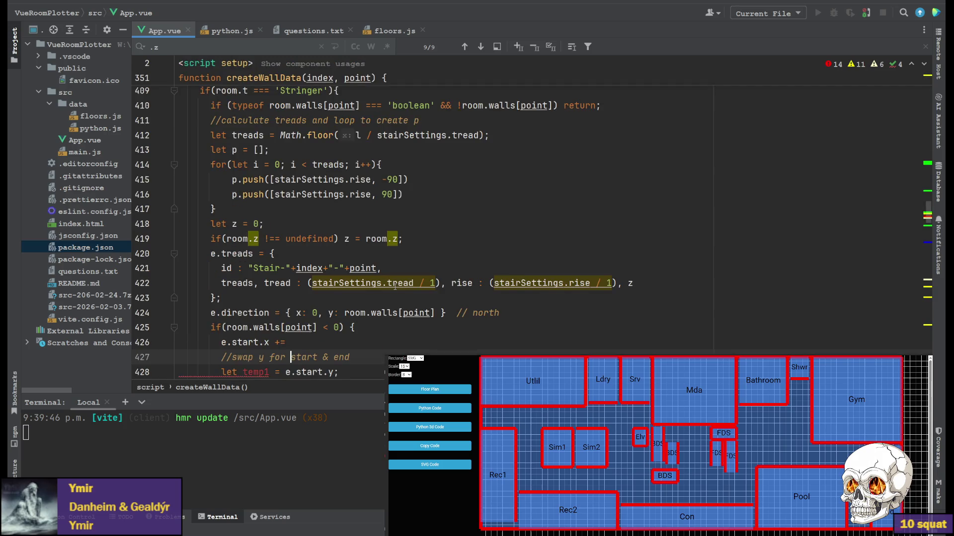
pyautogui.click(290, 342)
pyautogui.write('wal')
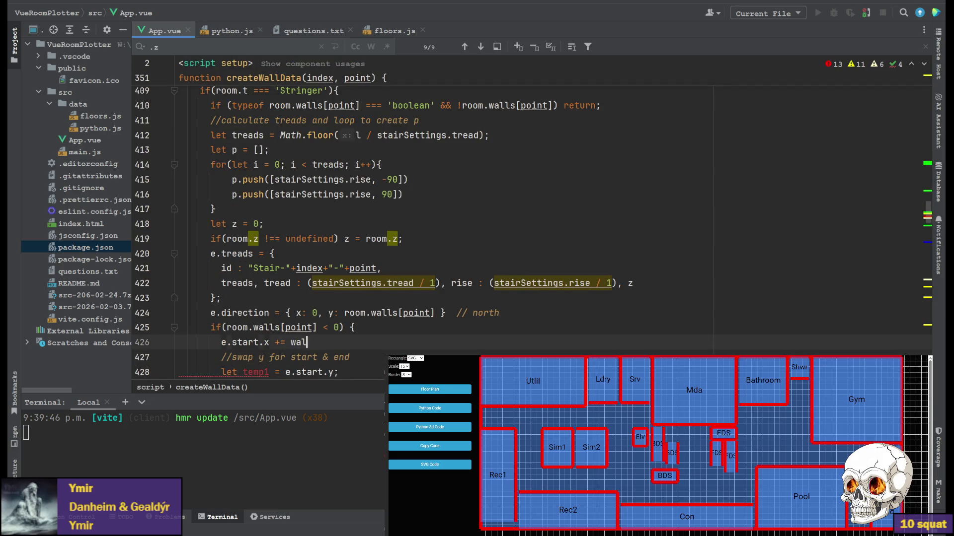
pyautogui.write('l')
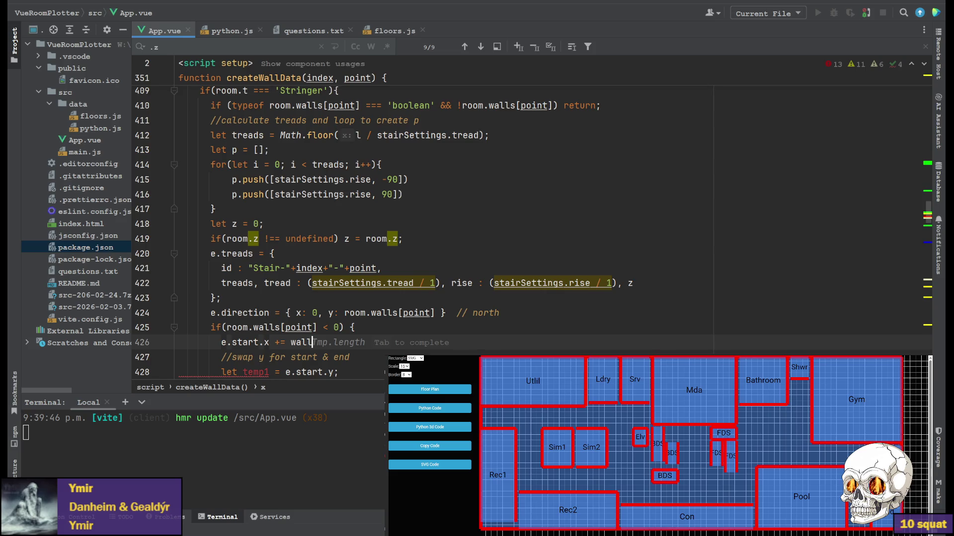
pyautogui.write('T')
pyautogui.press('Tab')
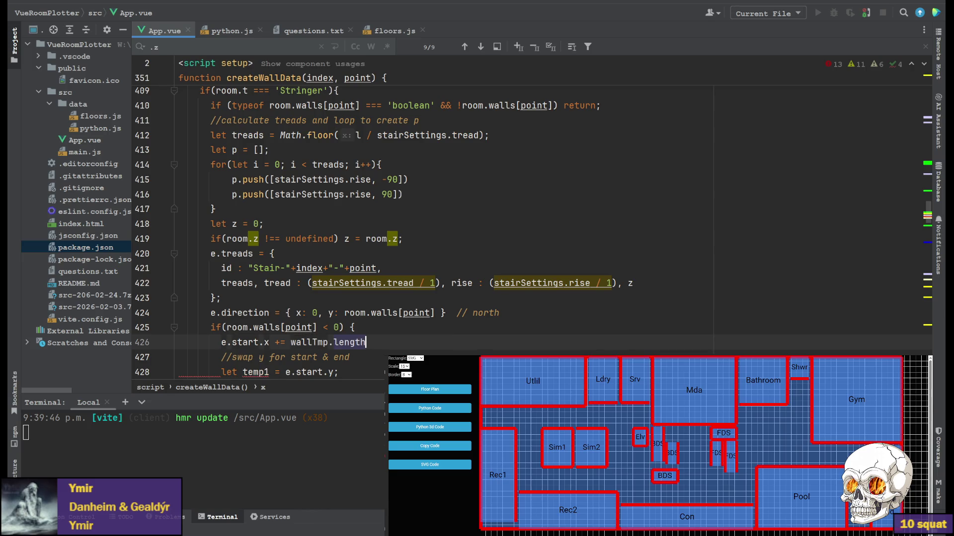
# Replace the wallTmp.length completion with wallThickness on line 426, then move to python.js.
pyautogui.click(430, 329)
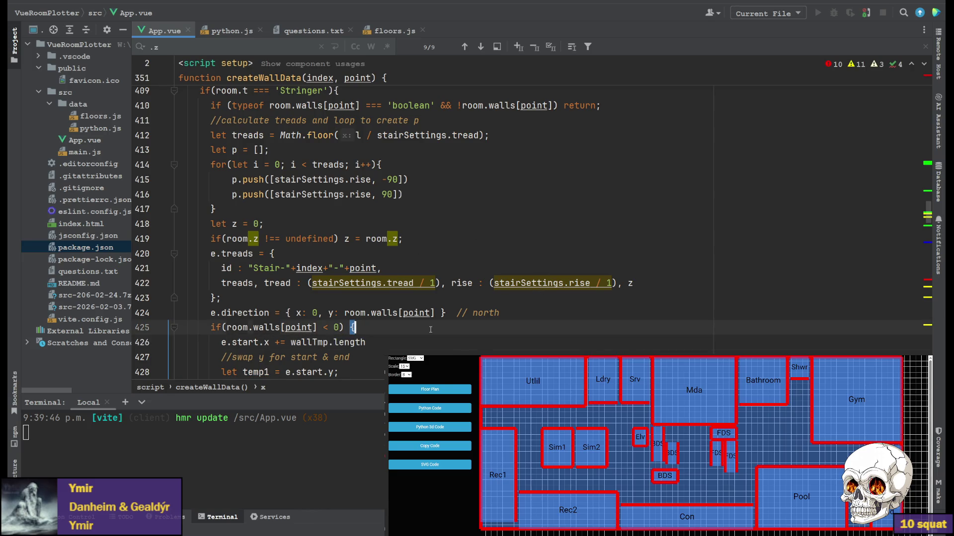
pyautogui.doubleClick(349, 343)
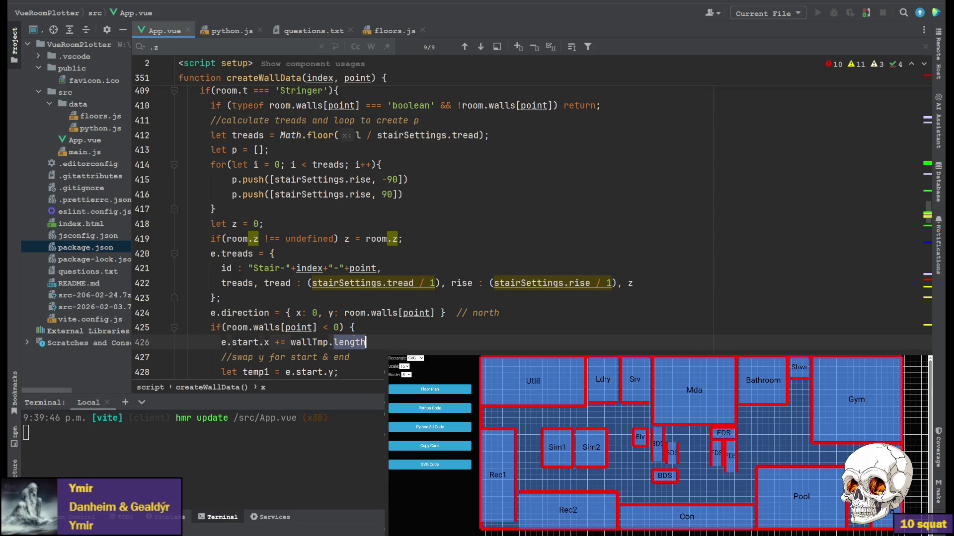
pyautogui.write('thi')
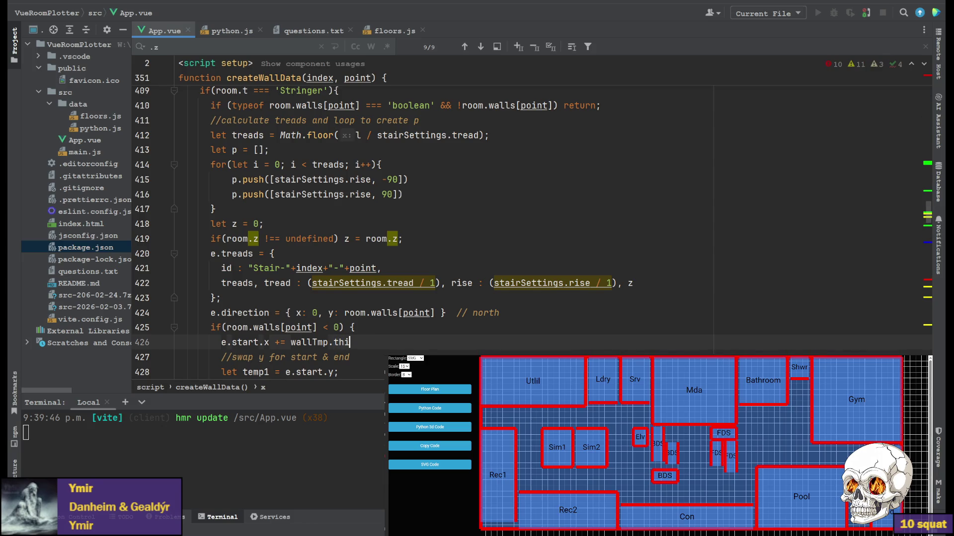
pyautogui.press('BackSpace')
pyautogui.press('BackSpace')
pyautogui.press('BackSpace')
pyautogui.press('BackSpace')
pyautogui.press('BackSpace')
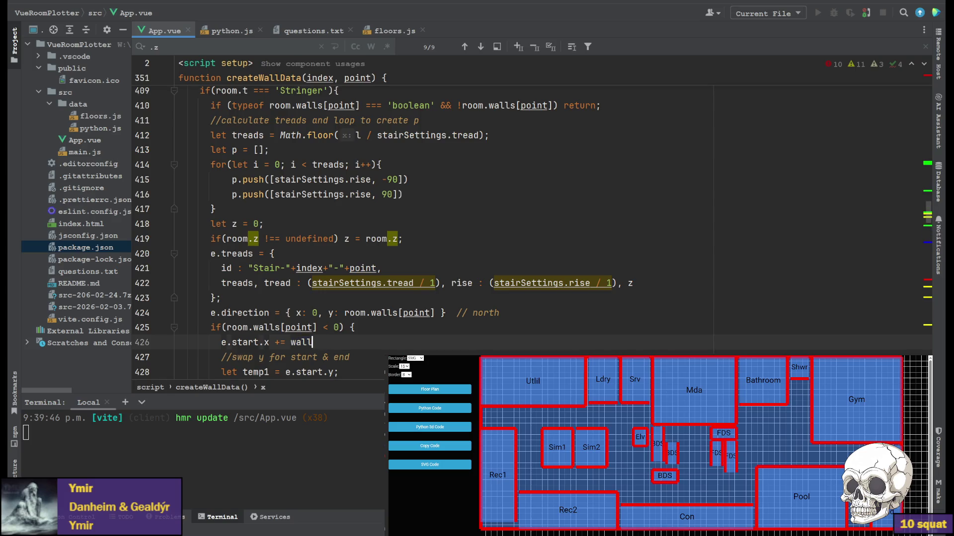
pyautogui.write('thick')
pyautogui.press('Tab')
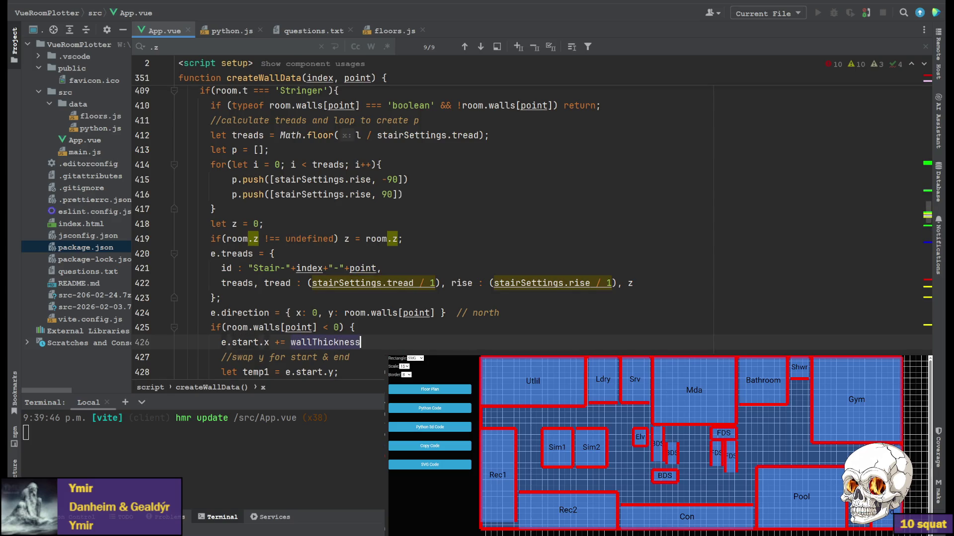
pyautogui.scroll(-2, 522, 223)
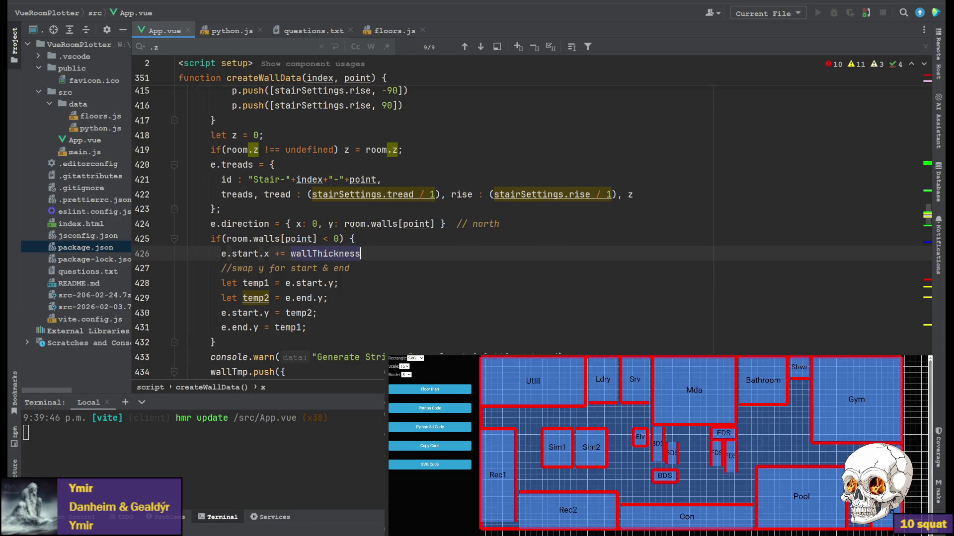
pyautogui.click(232, 31)
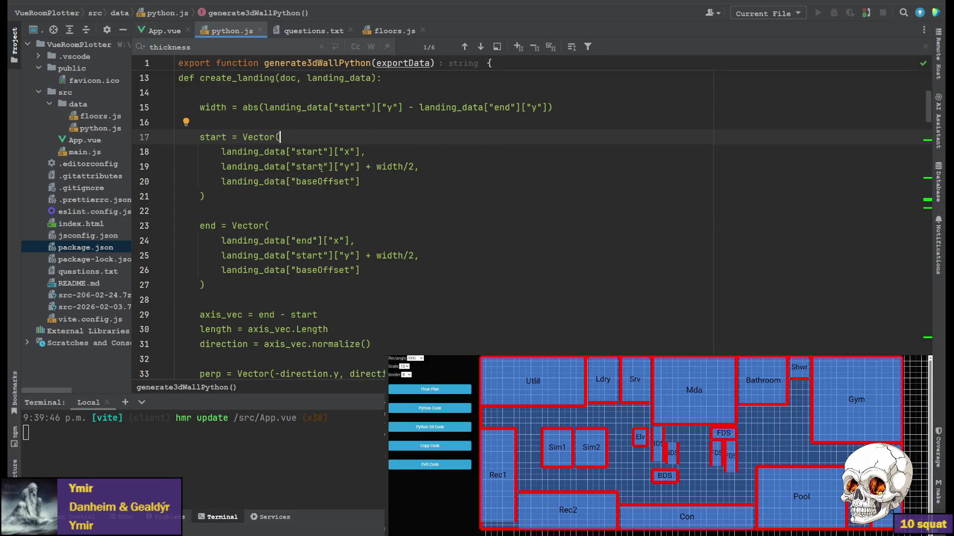
pyautogui.scroll(-3, 378, 143)
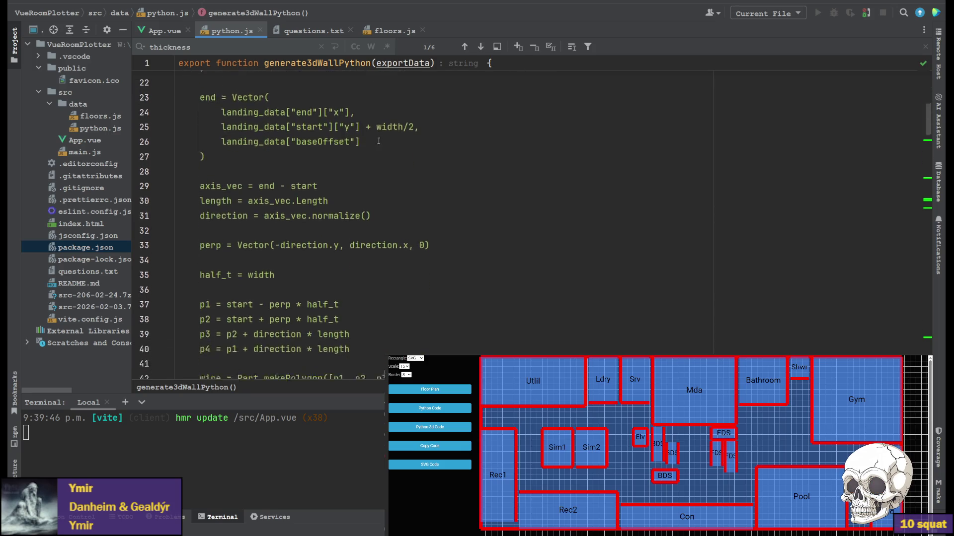
# Set half_t to width / 2 in create_landing and show the generated Python 3D code.
pyautogui.click(298, 275)
pyautogui.write('/ 2')
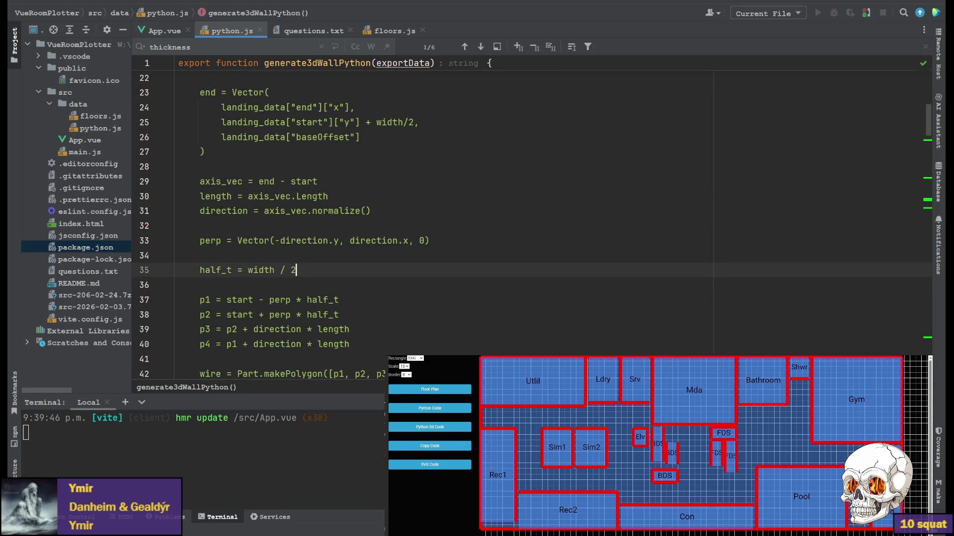
pyautogui.scroll(5, 408, 184)
pyautogui.scroll(5, 408, 184)
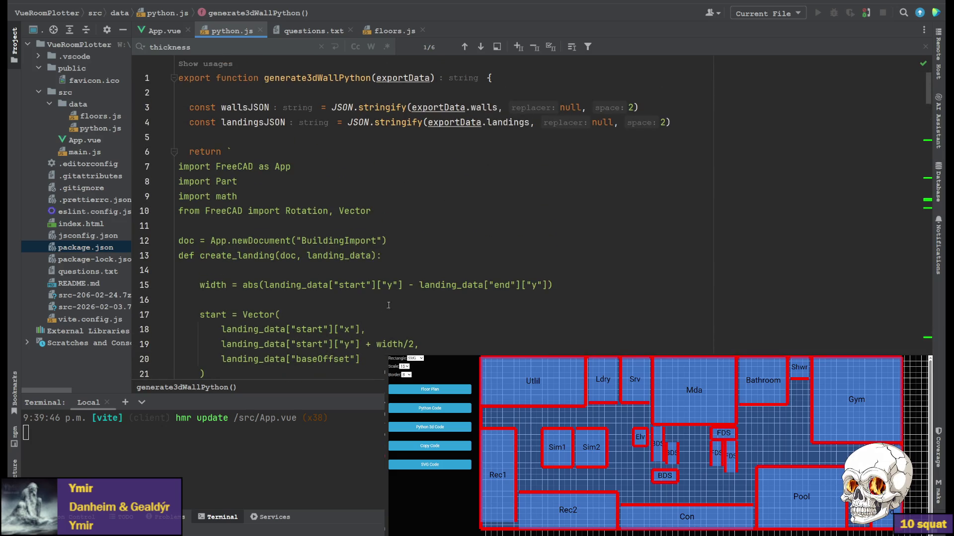
pyautogui.scroll(-2, 515, 282)
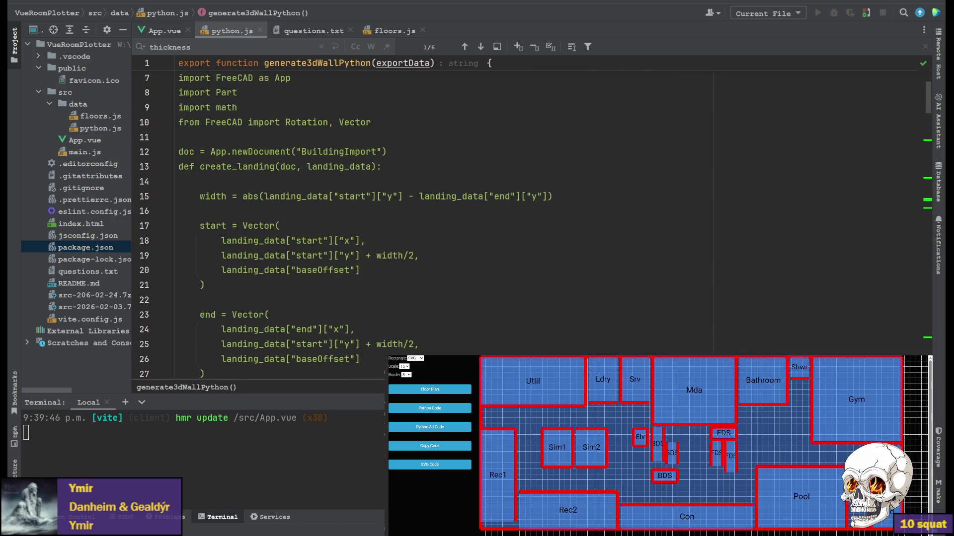
pyautogui.click(429, 426)
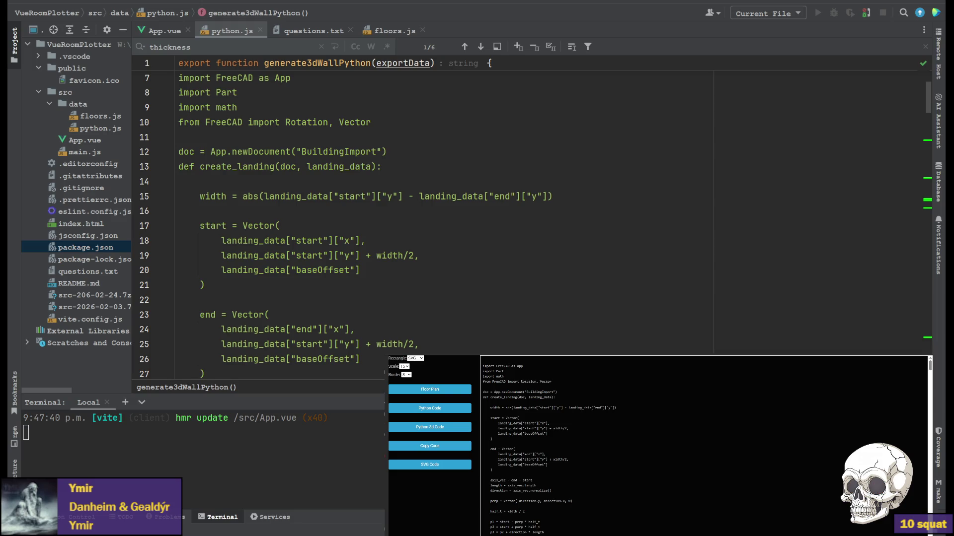
pyautogui.hotkey('alt', 'Tab')
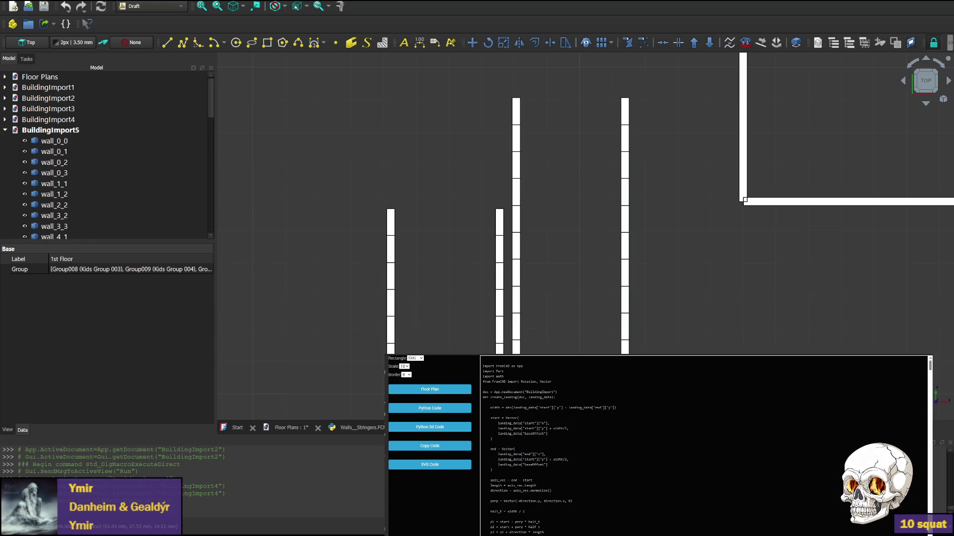
pyautogui.hotkey('alt', 'Tab')
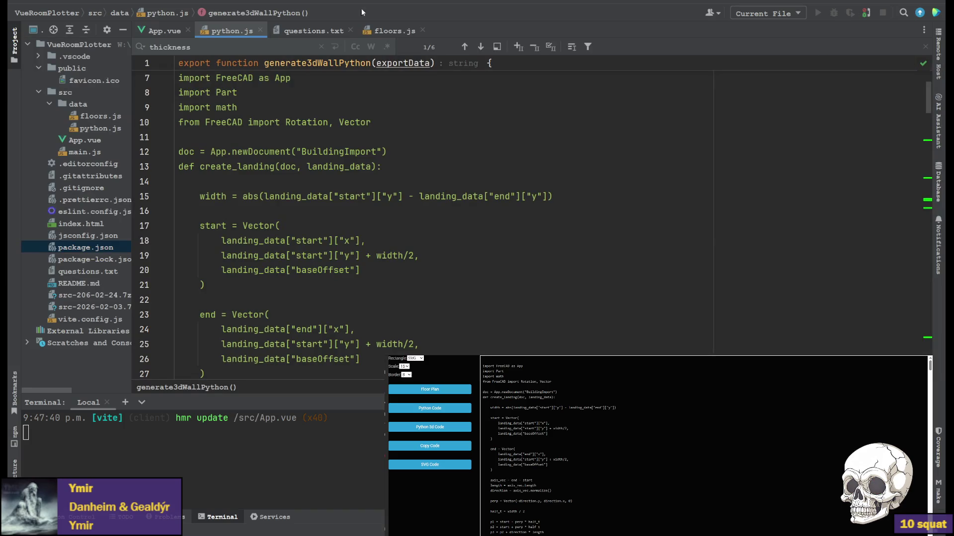
pyautogui.click(162, 30)
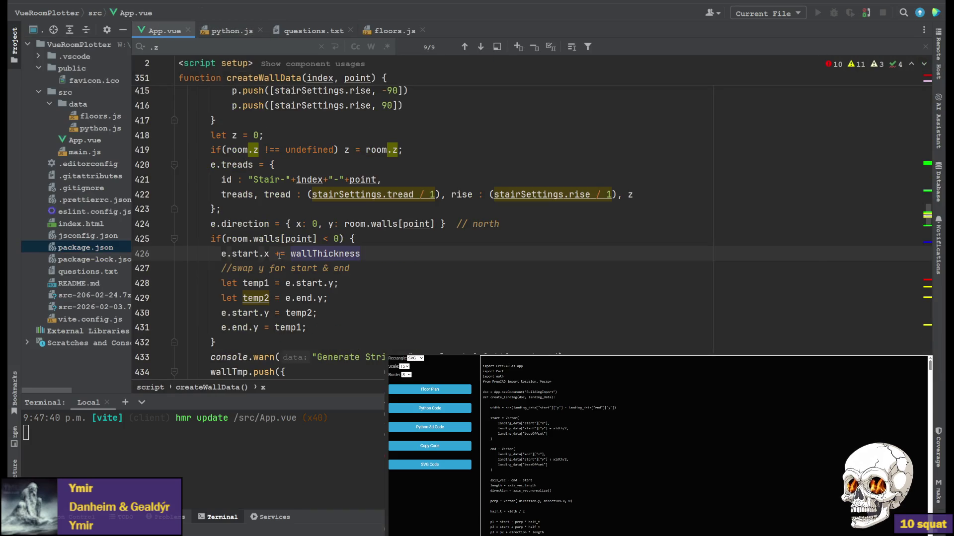
# Change the offset to -= wallThickness and move it into a new if(point === 0) block.
pyautogui.click(277, 253)
pyautogui.write('-')
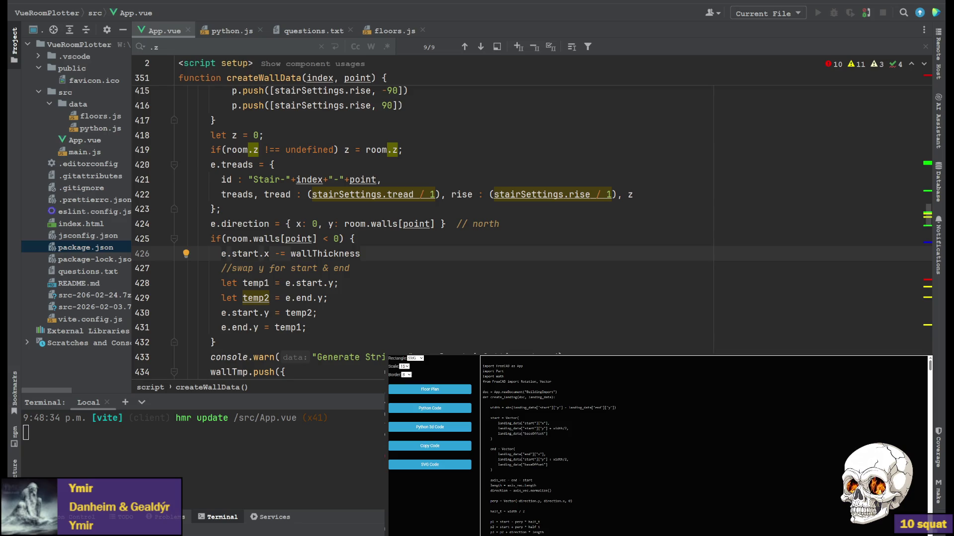
pyautogui.click(507, 224)
pyautogui.press('Return')
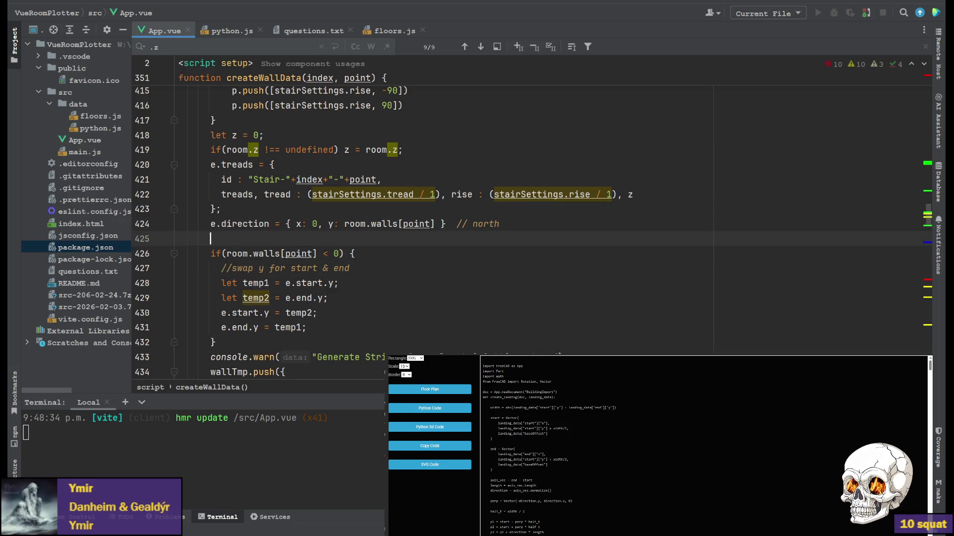
pyautogui.write('if(po')
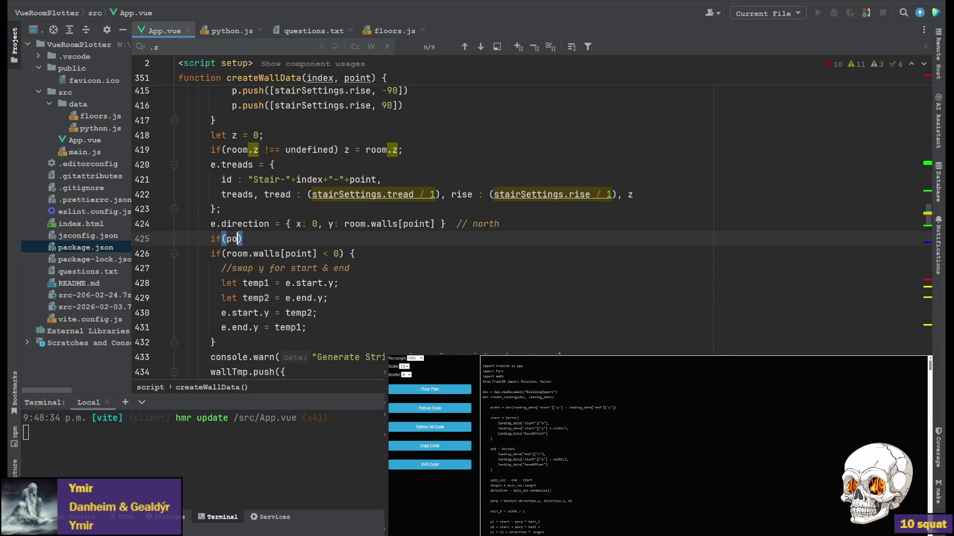
pyautogui.write('int === 0')
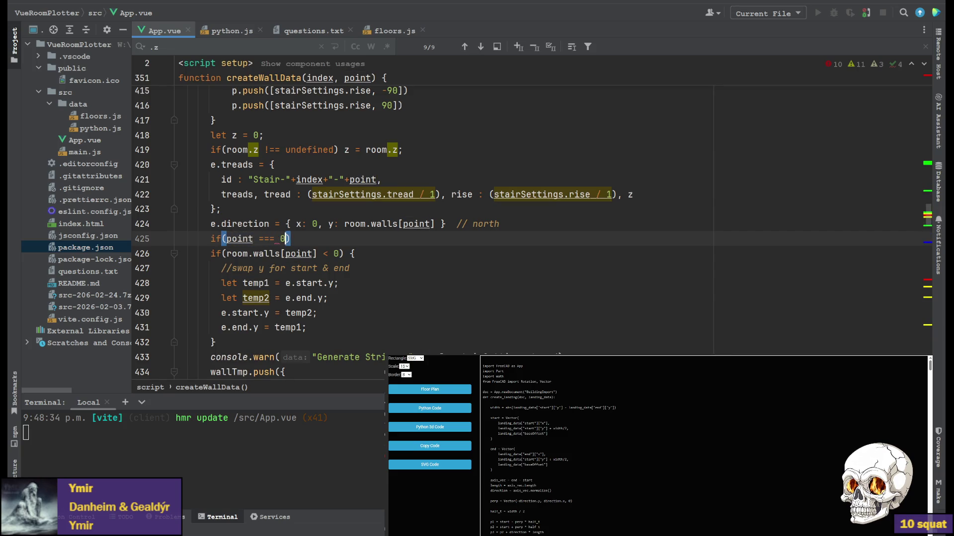
pyautogui.press('End')
pyautogui.write('{')
pyautogui.press('Return')
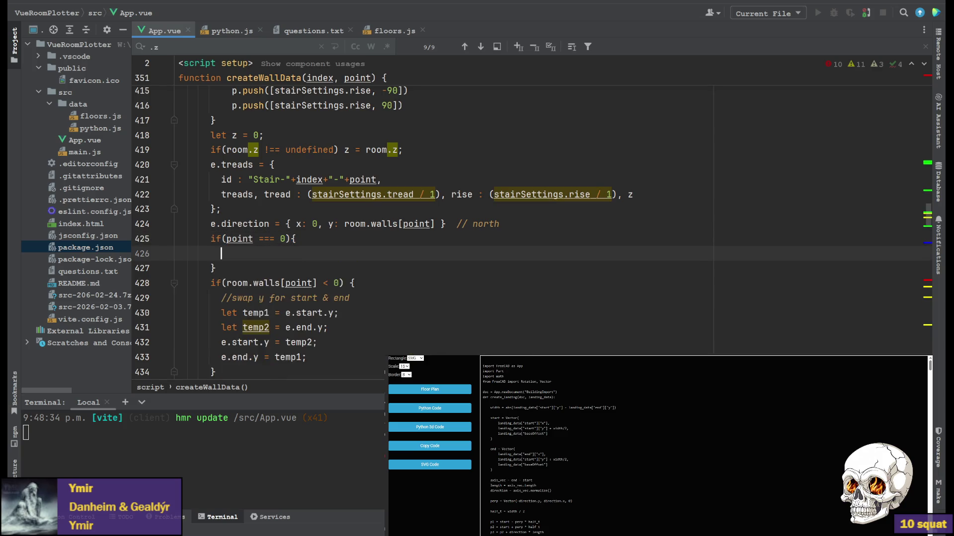
pyautogui.write('e.start.x -= wallThickness')
pyautogui.click(353, 240)
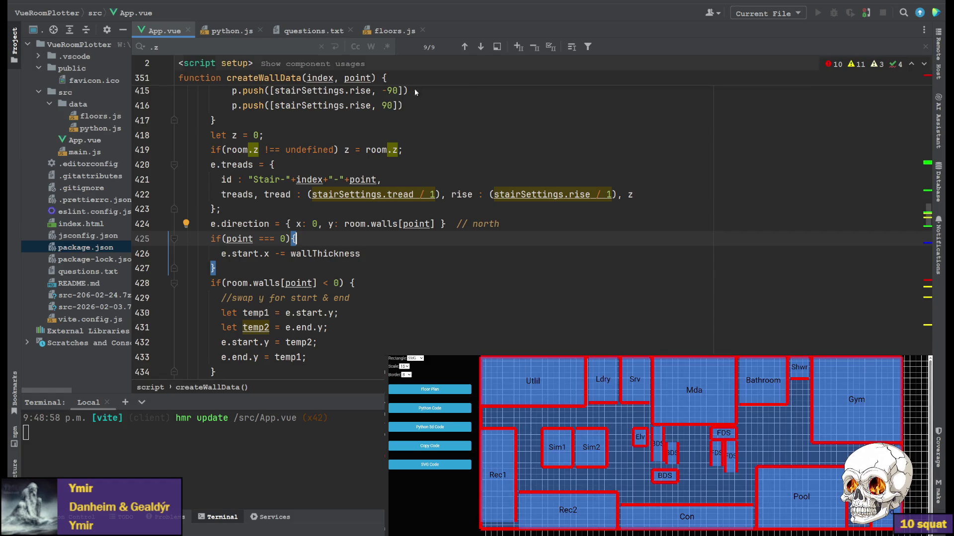
# Change the condition to point === 1, regenerate the Python 3D code, and return to FreeCAD.
pyautogui.press('Left')
pyautogui.press('Left')
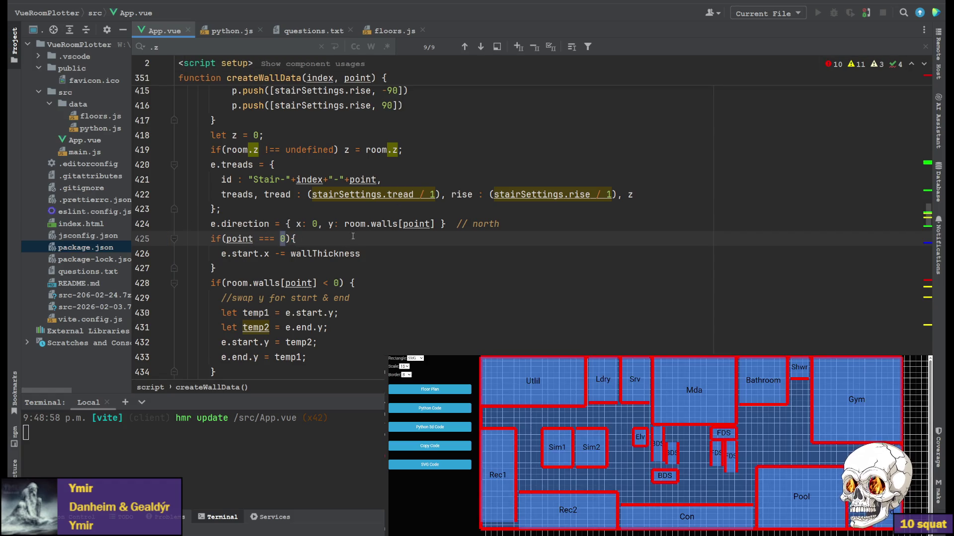
pyautogui.write('1')
pyautogui.press('Right')
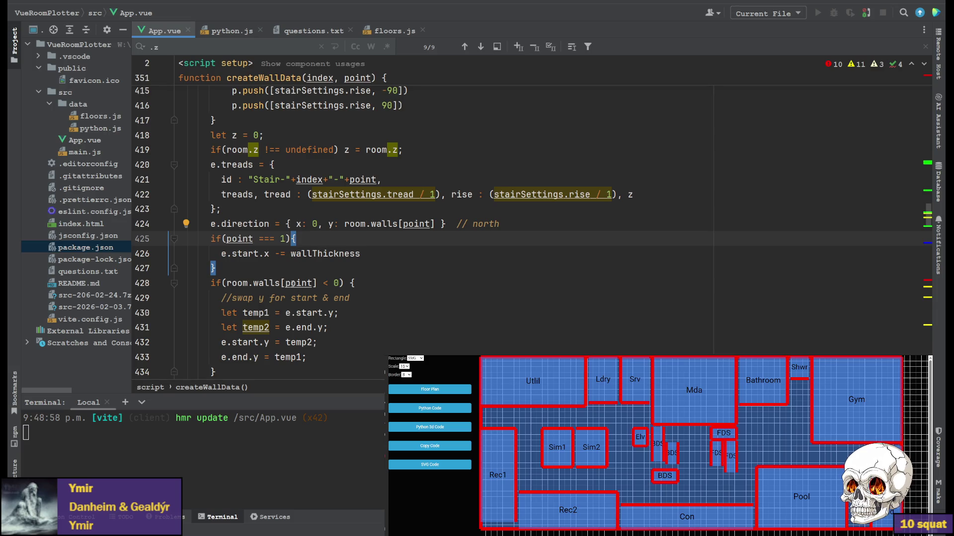
pyautogui.click(389, 273)
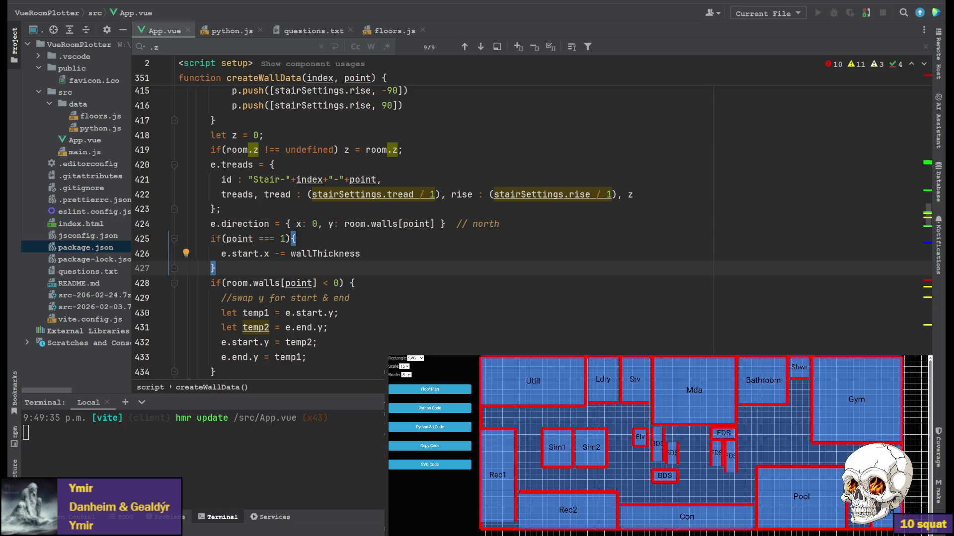
pyautogui.click(443, 428)
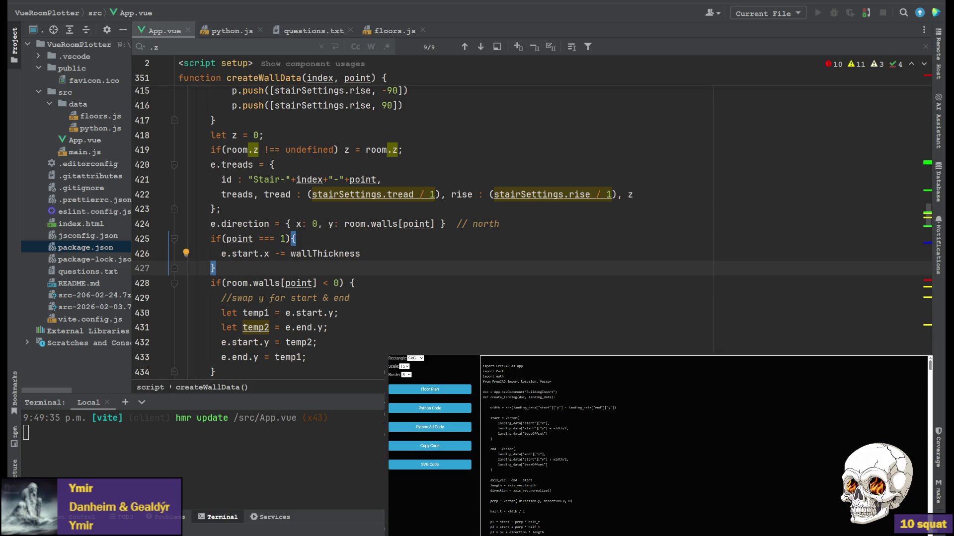
pyautogui.hotkey('alt', 'Tab')
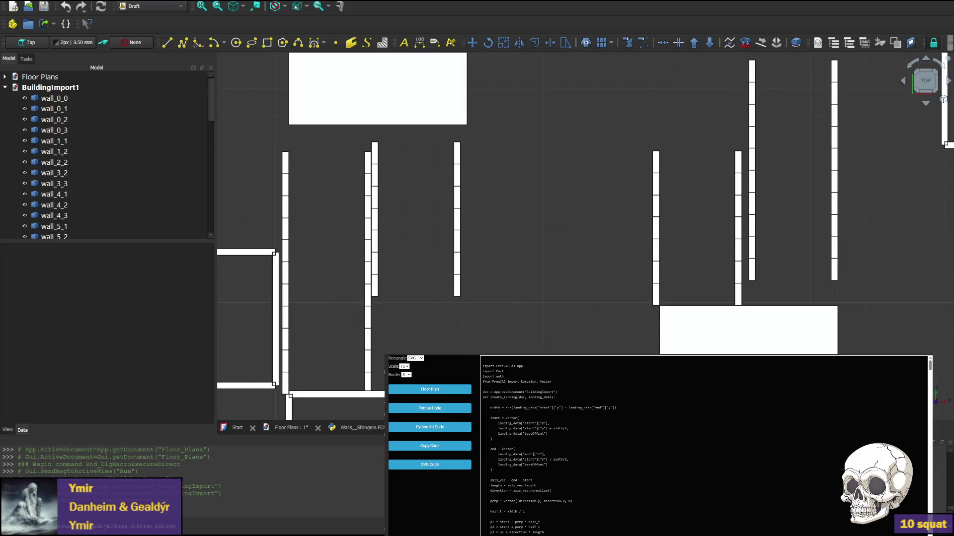
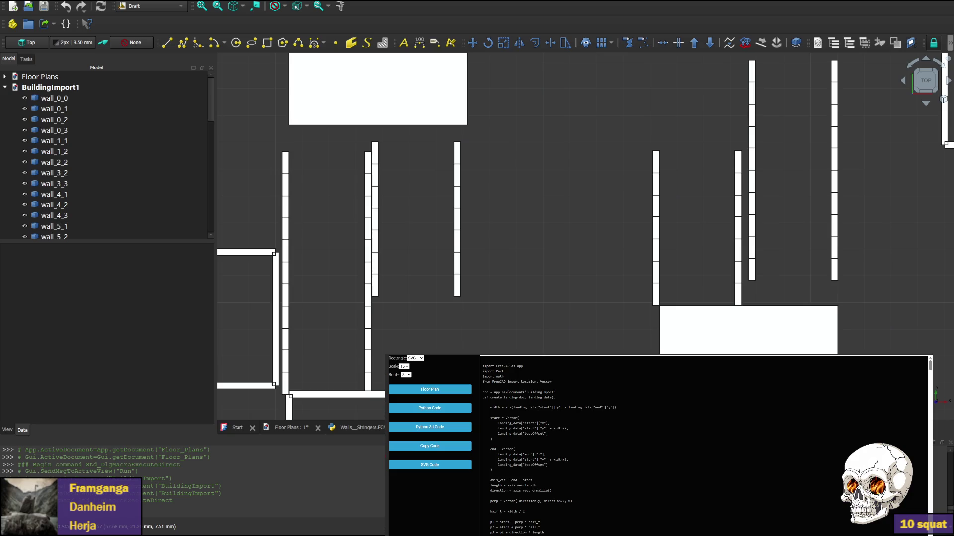
# In App.vue, wrap the point-1 start.x minus wallThickness line in the room.walls[point] < 0 condition.
pyautogui.hotkey('alt', 'Tab')
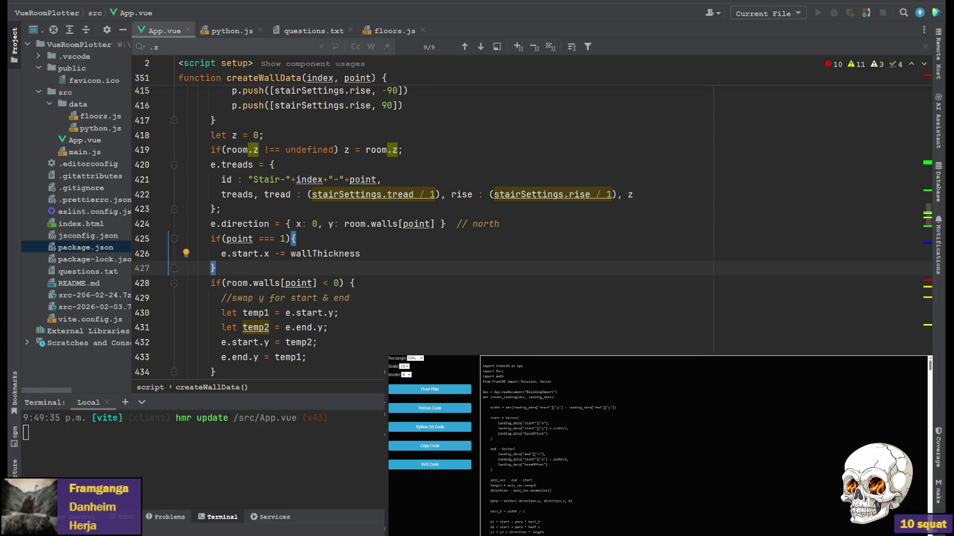
pyautogui.moveTo(355, 283); pyautogui.dragTo(211, 284)
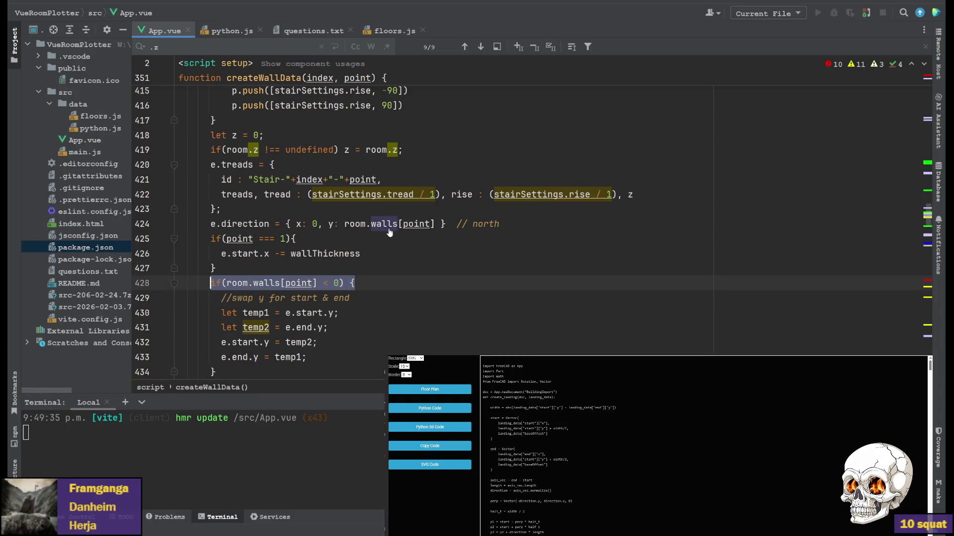
pyautogui.click(349, 235)
pyautogui.press('Return')
pyautogui.write('if(room.walls[point] < 0) {')
pyautogui.write('}')
pyautogui.click(413, 268)
pyautogui.press('Return')
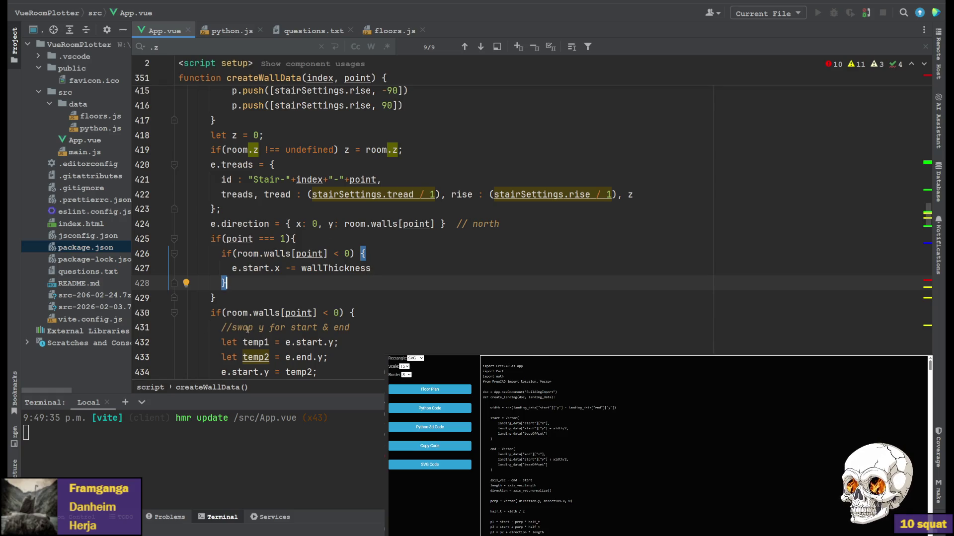
pyautogui.write('else {')
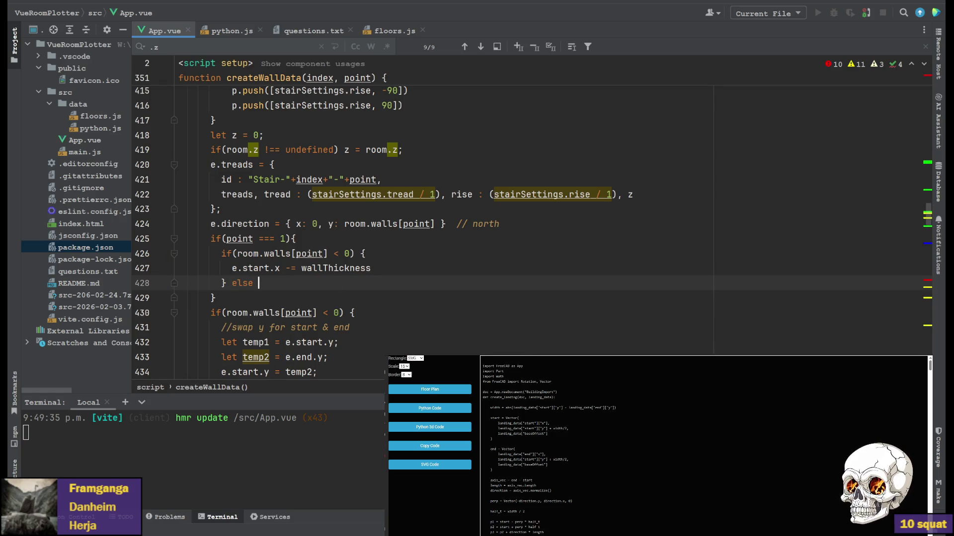
# Add an else branch that sets e.start.x += wallThickness for non-negative walls.
pyautogui.press('Return')
pyautogui.moveTo(232, 268); pyautogui.dragTo(370, 268)
pyautogui.hotkey('ctrl', 'c')
pyautogui.click(311, 299)
pyautogui.hotkey('ctrl', 'v')
pyautogui.click(291, 298)
pyautogui.press('BackSpace')
pyautogui.write('+')
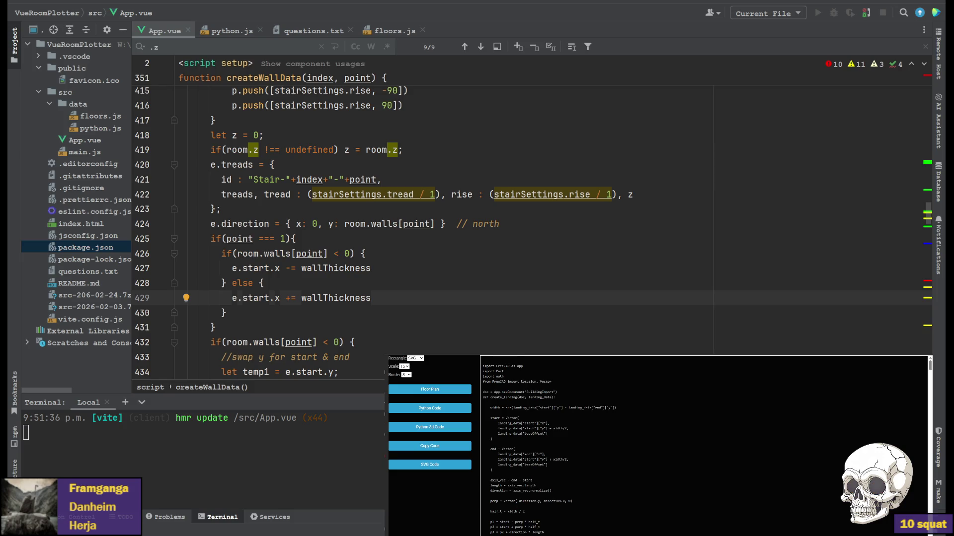
# Regenerate and copy the plotter's Python 3D code, then return to FreeCAD.
pyautogui.click(429, 389)
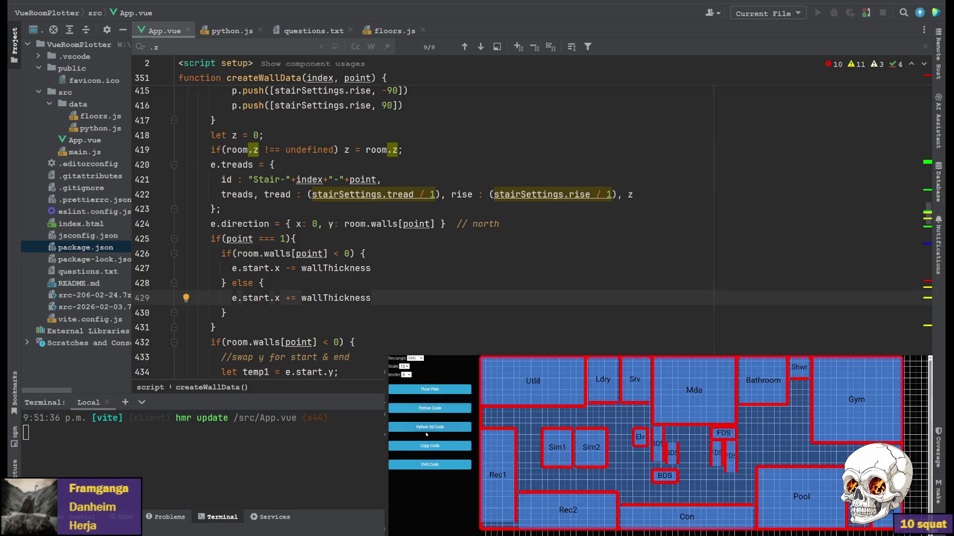
pyautogui.click(430, 426)
pyautogui.click(429, 445)
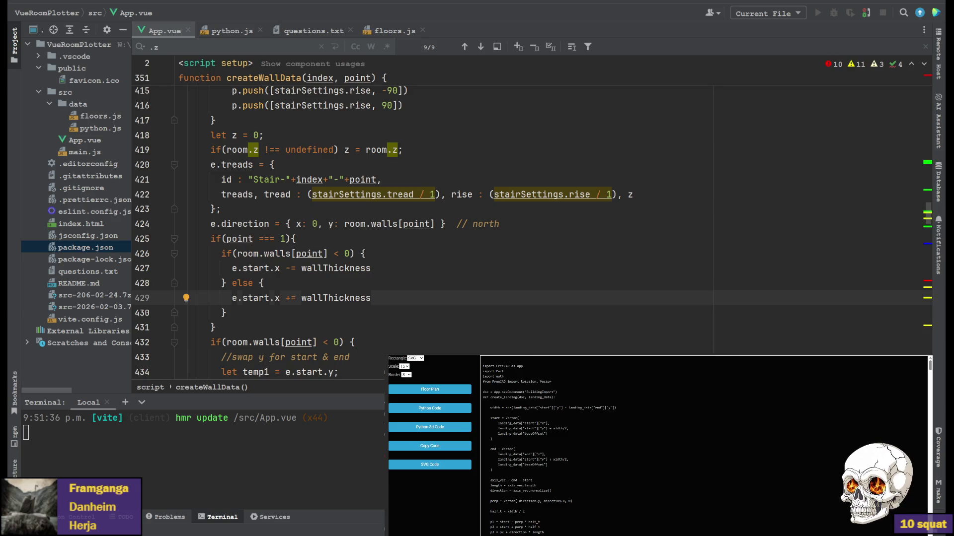
pyautogui.hotkey('alt', 'Tab')
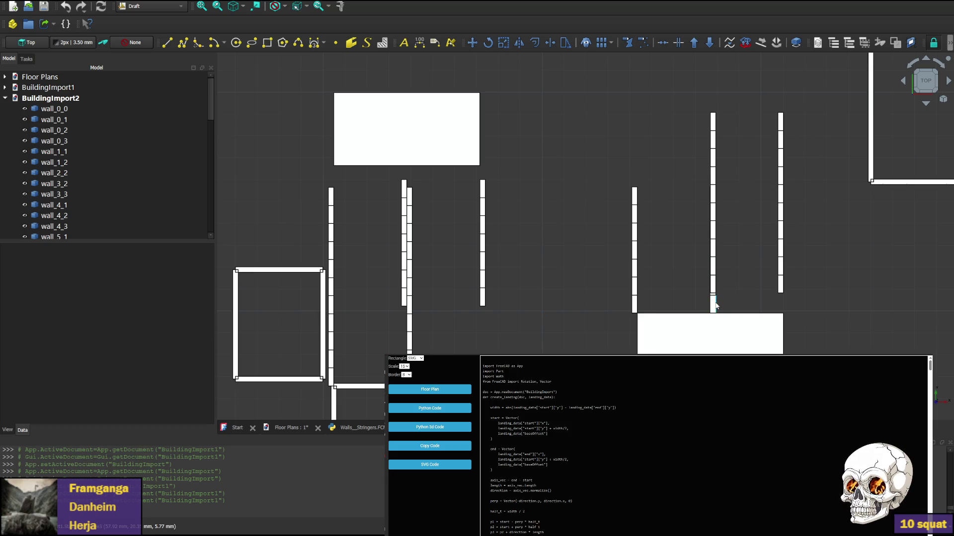
# Activate BuildingImport1, copy fresh Python 3D code, and bring up the Walls_Stringers macro.
pyautogui.hotkey('ctrl', 'Tab')
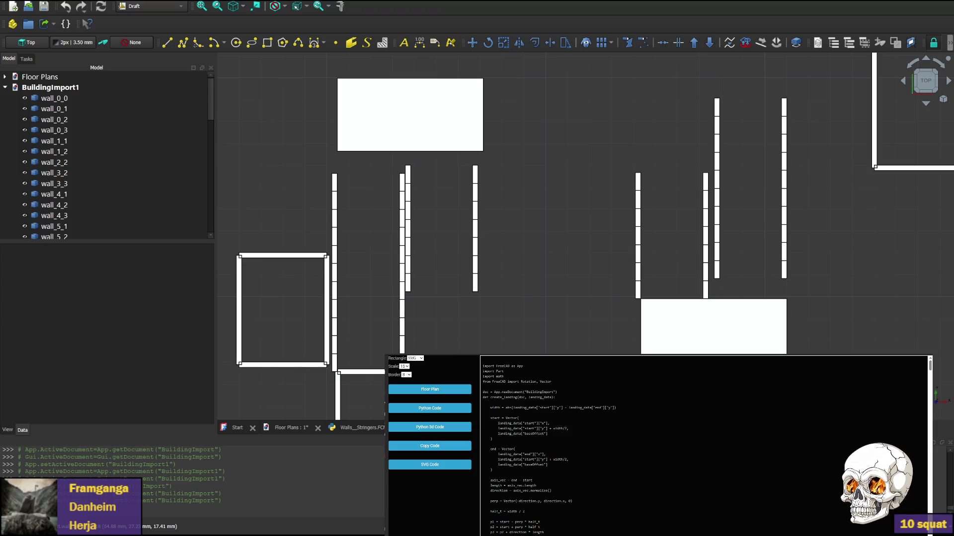
pyautogui.click(429, 390)
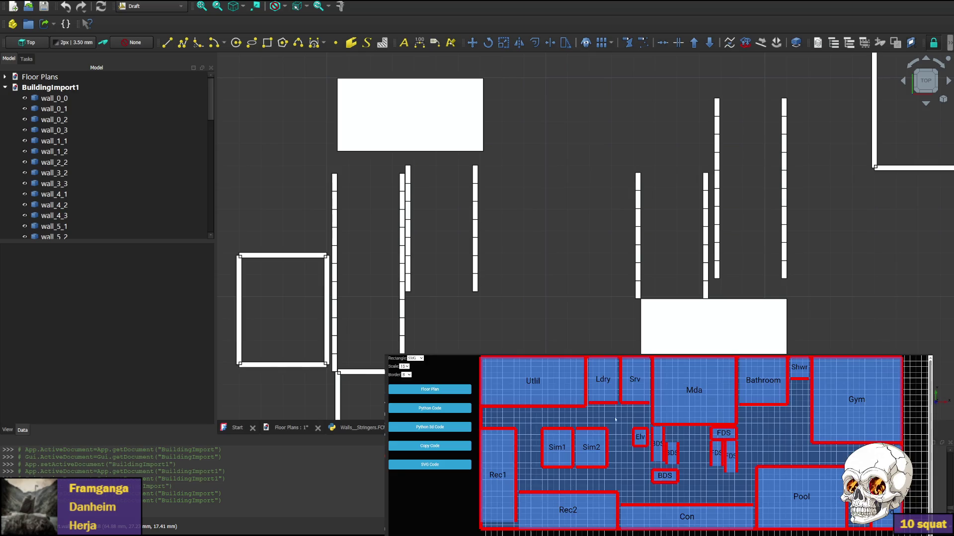
pyautogui.click(429, 427)
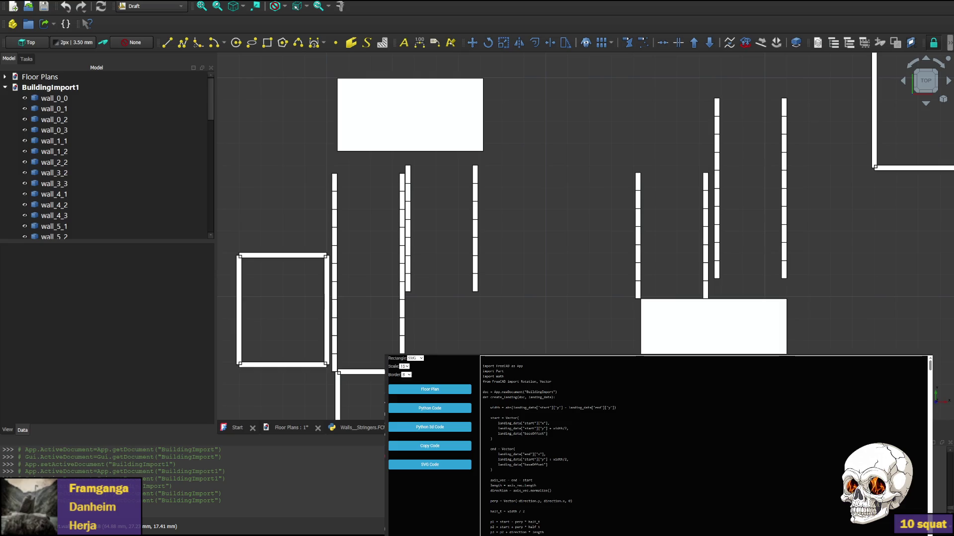
pyautogui.click(362, 429)
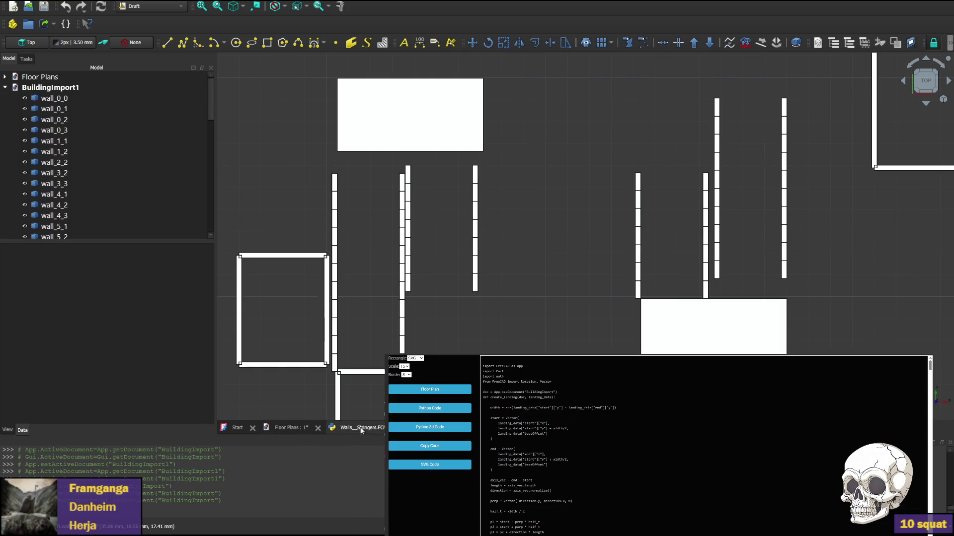
# Replace the macro text with the copied code and run it to build BuildingImport3, inspecting the stairs.
pyautogui.hotkey('ctrl', 'a')
pyautogui.hotkey('ctrl', 'v')
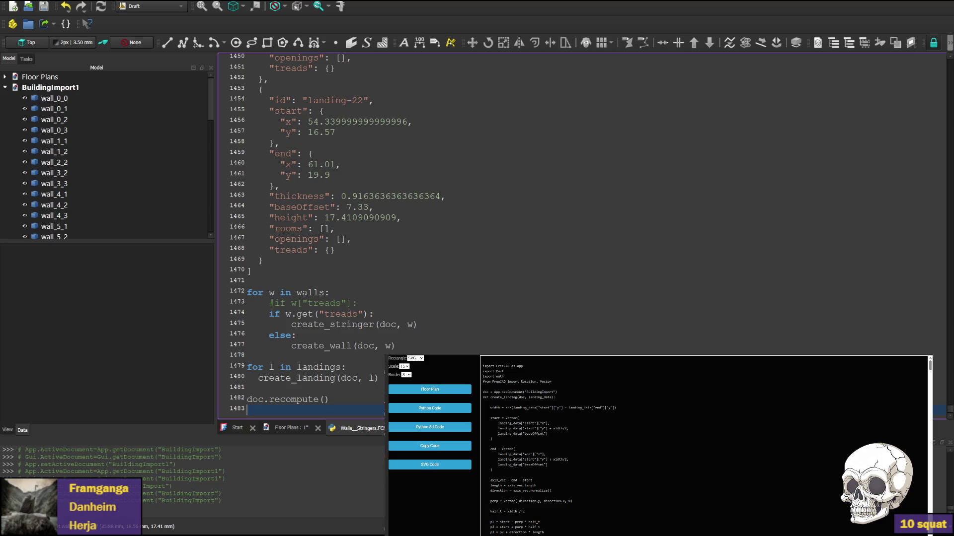
pyautogui.hotkey('ctrl', 'F6')
pyautogui.scroll(-3, 789, 118)
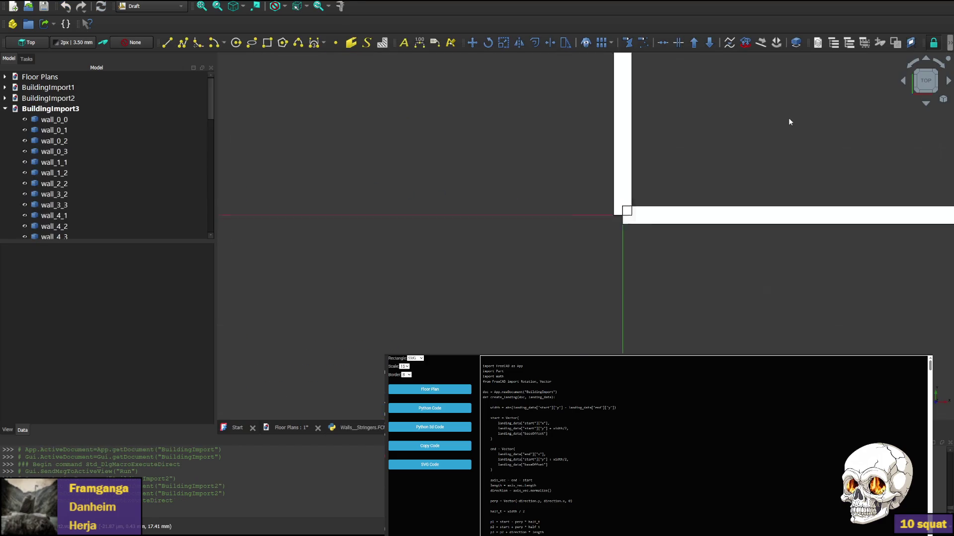
pyautogui.scroll(-2, 745, 219)
pyautogui.moveTo(633, 149); pyautogui.dragTo(541, 205, button='middle')
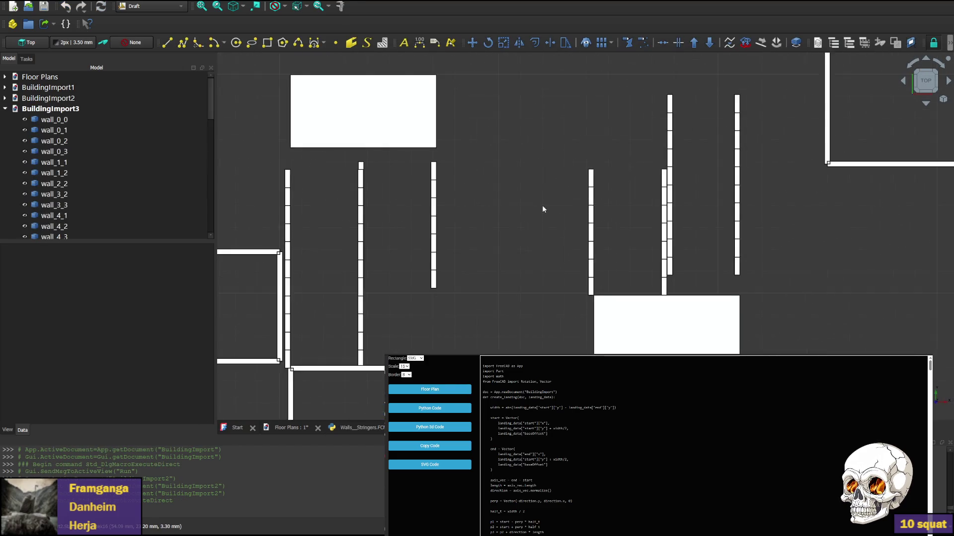
pyautogui.scroll(3, 554, 213)
pyautogui.scroll(-2, 550, 236)
pyautogui.scroll(-3, 514, 192)
pyautogui.scroll(2, 531, 202)
pyautogui.scroll(3, 579, 241)
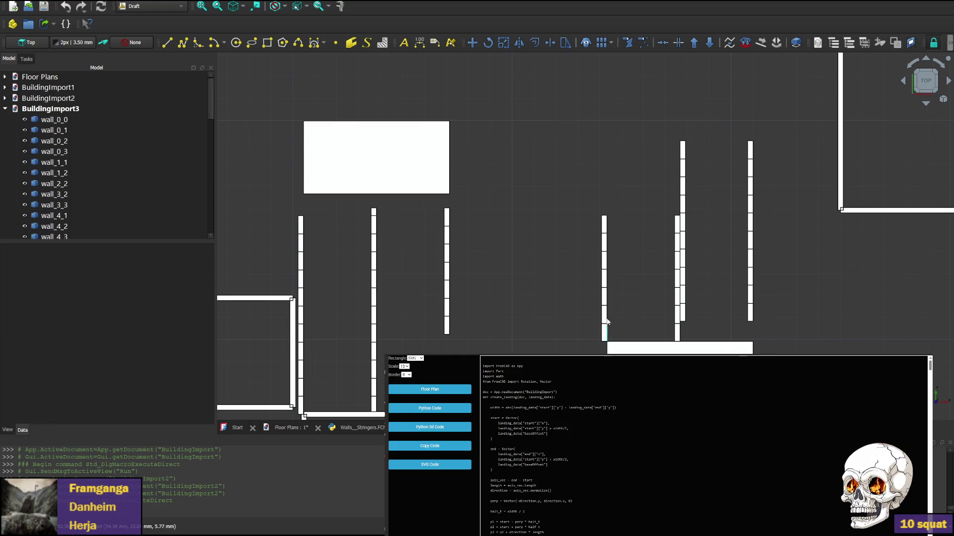
pyautogui.scroll(4, 759, 327)
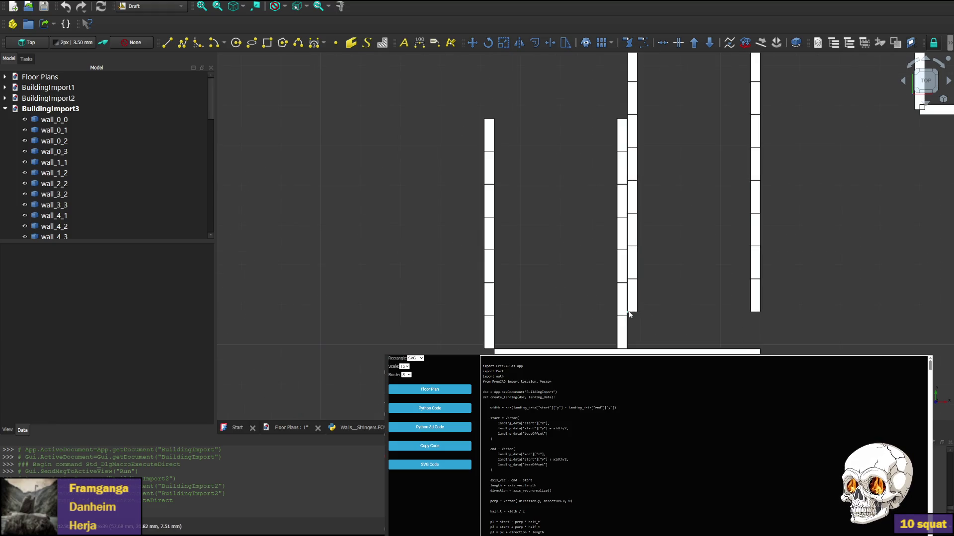
pyautogui.scroll(-3, 637, 318)
pyautogui.moveTo(613, 289); pyautogui.dragTo(676, 290, button='middle')
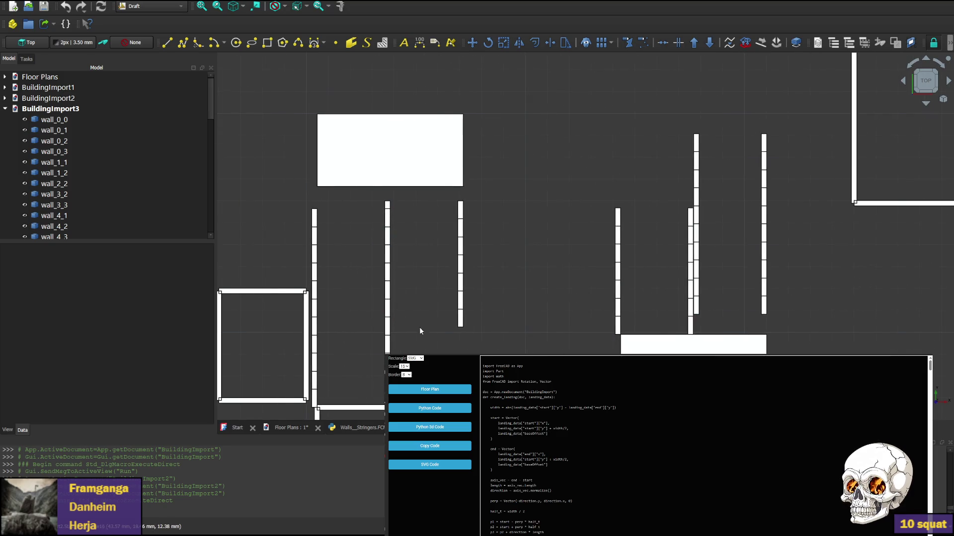
pyautogui.scroll(2, 421, 328)
pyautogui.scroll(3, 422, 296)
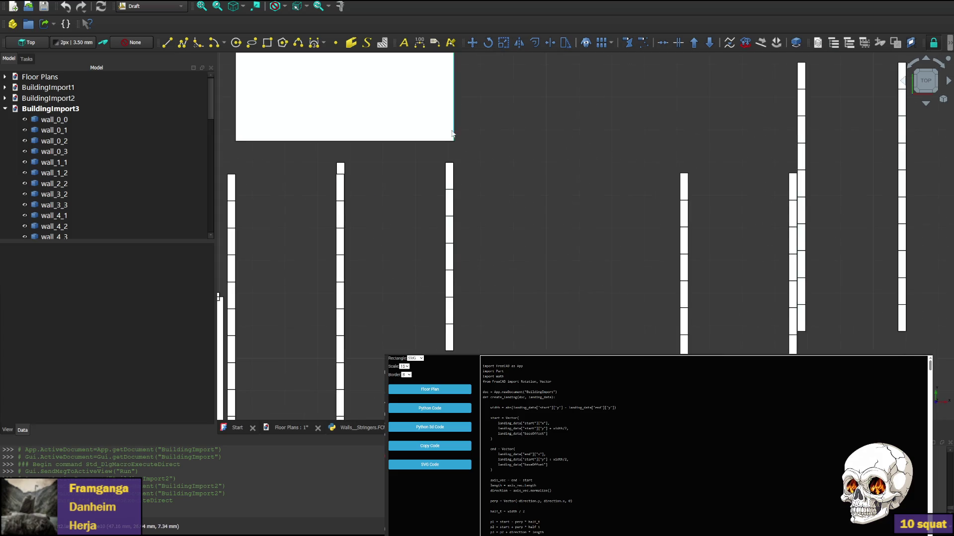
pyautogui.scroll(-2, 379, 275)
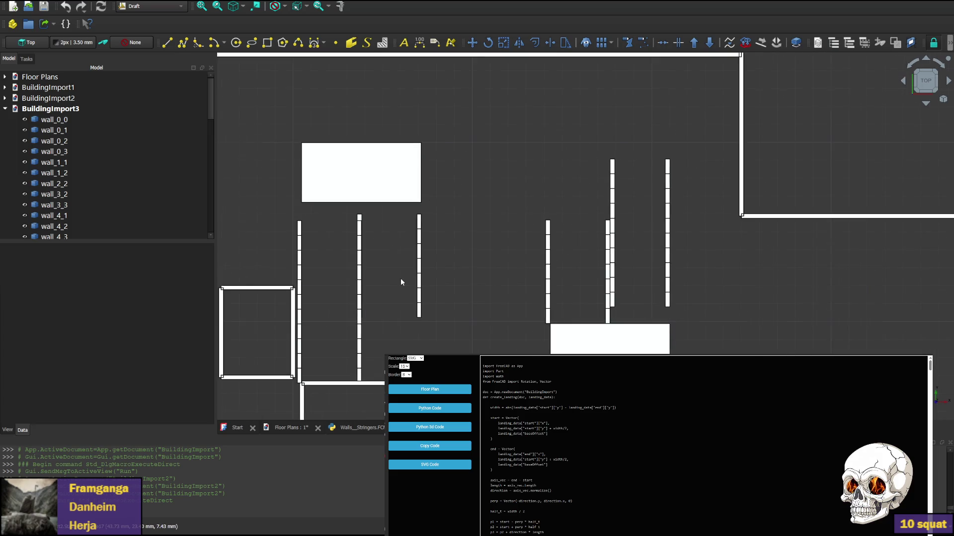
pyautogui.scroll(-1, 401, 278)
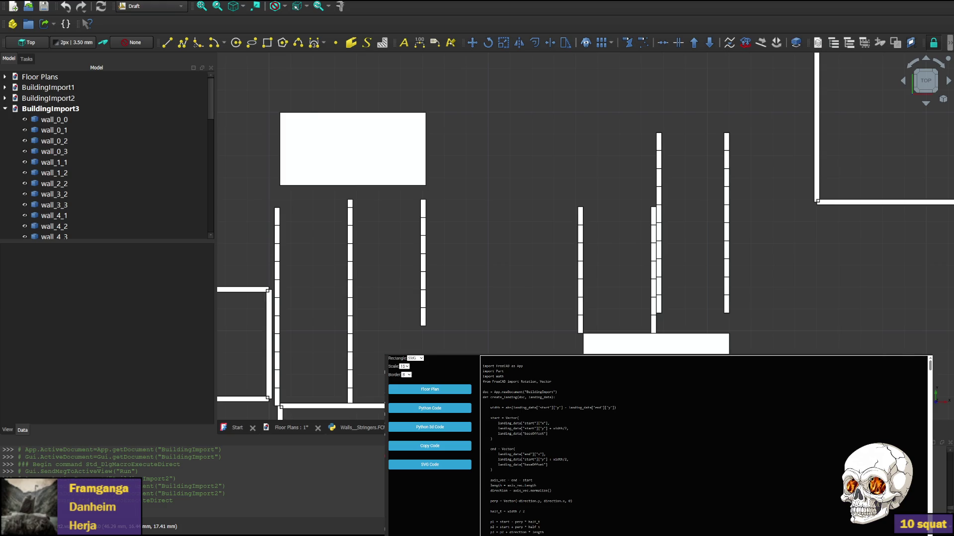
# Bring BuildingImport2 up and pan across its layout for comparison.
pyautogui.hotkey('ctrl', 'z')
pyautogui.moveTo(574, 296); pyautogui.dragTo(450, 255, button='middle')
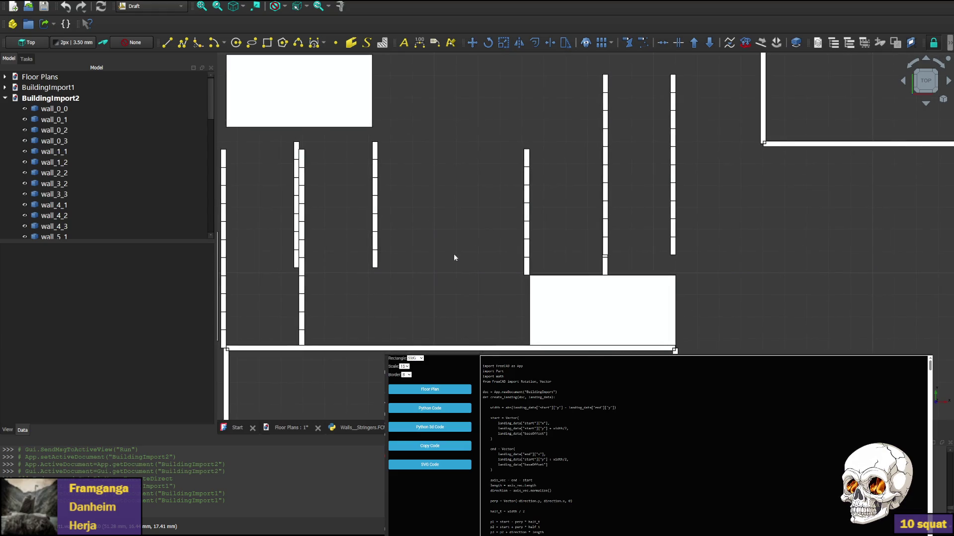
# Toggle between BuildingImport2 and BuildingImport3 to compare stair layouts, ending on the Walls_Stringers macro.
pyautogui.hotkey('ctrl', 'F6')
pyautogui.moveTo(492, 328)
pyautogui.mouseDown(button='middle')
pyautogui.moveTo(438, 266)
pyautogui.moveTo(433, 273)
pyautogui.mouseUp(button='middle')
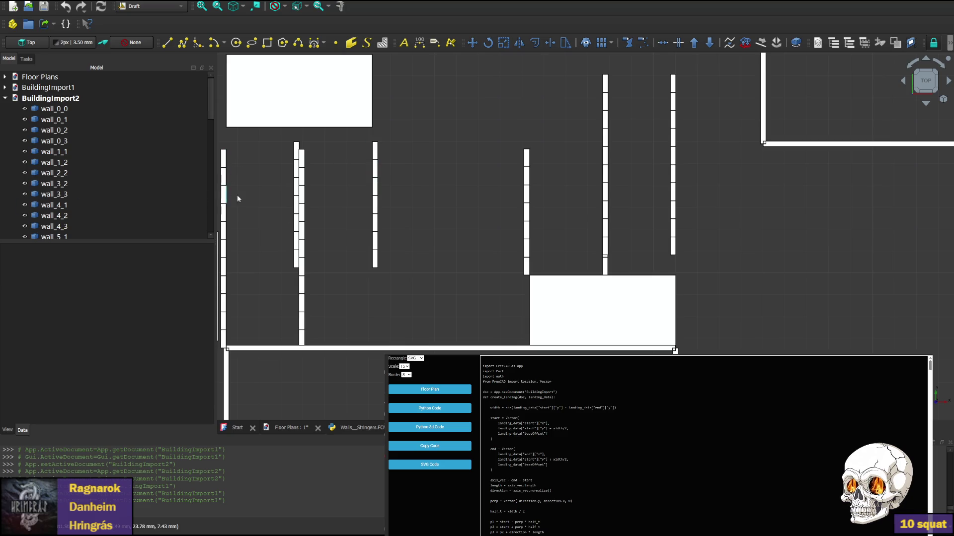
pyautogui.hotkey('ctrl', 'shift', '1')
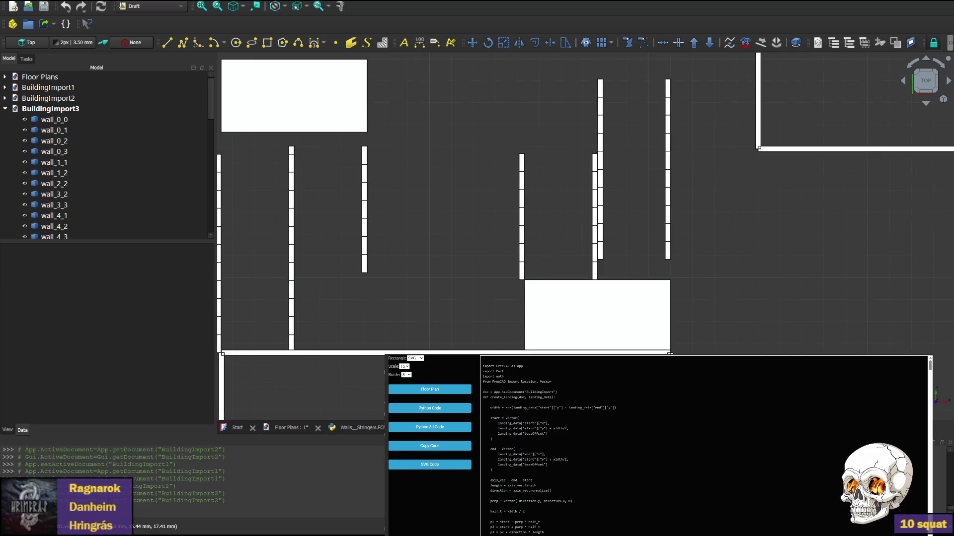
pyautogui.hotkey('ctrl', 'z')
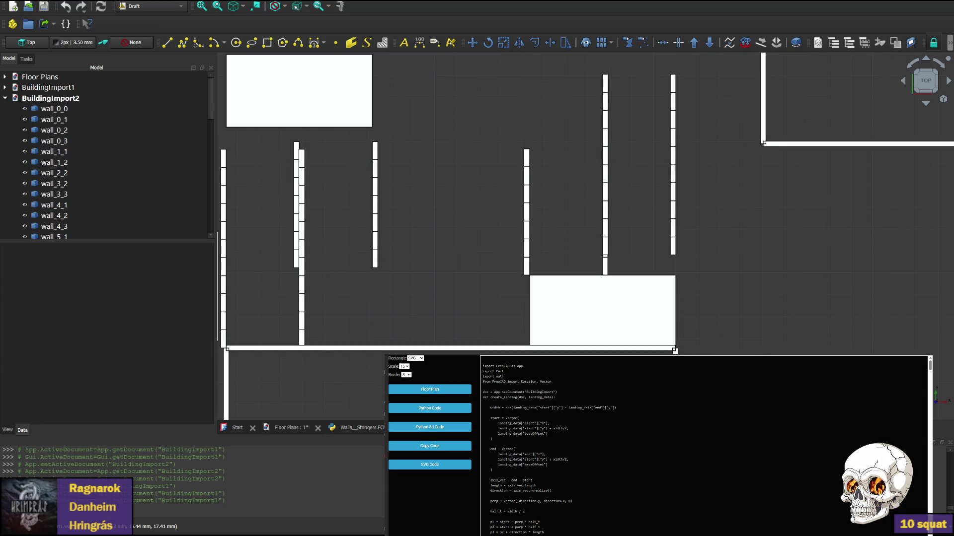
pyautogui.hotkey('ctrl', 'shift', 'z')
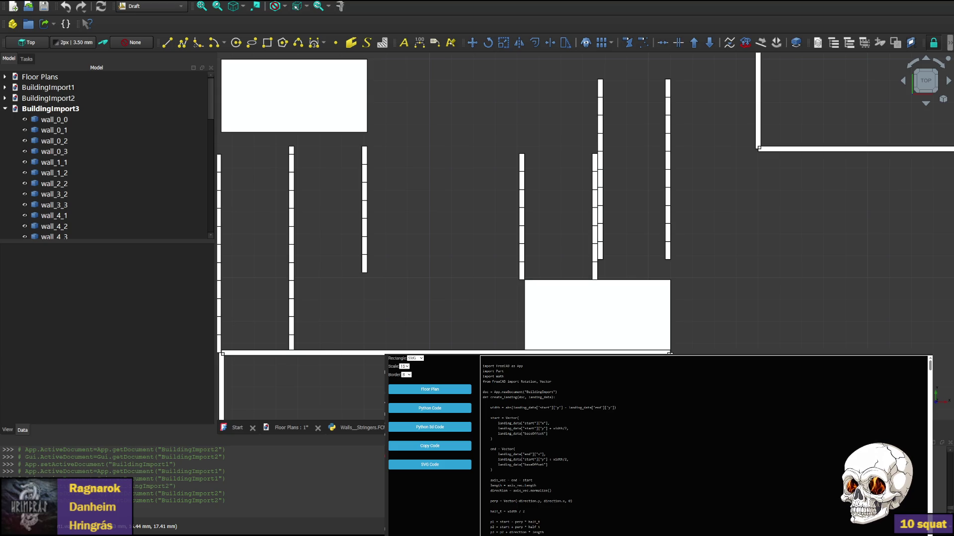
pyautogui.hotkey('ctrl', 'z')
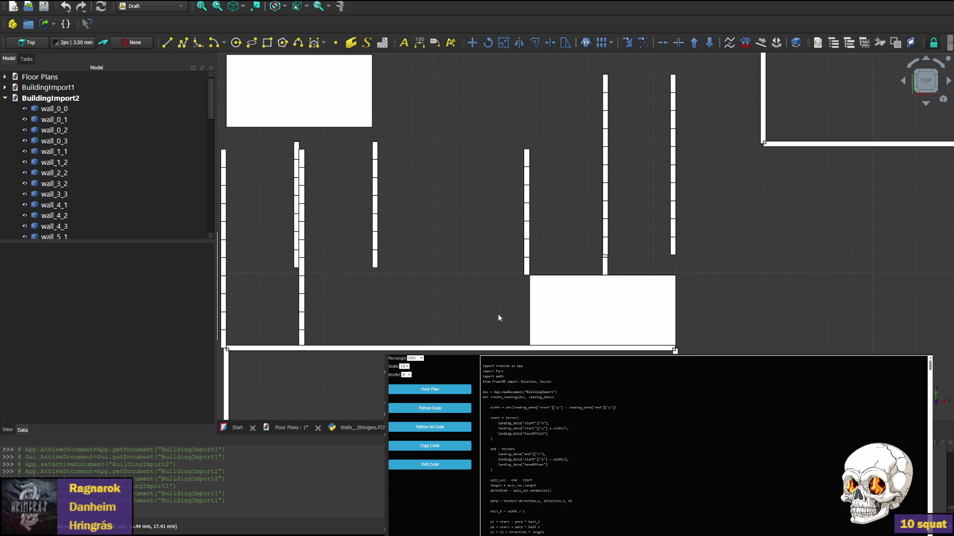
pyautogui.hotkey('ctrl', 'shift', 'z')
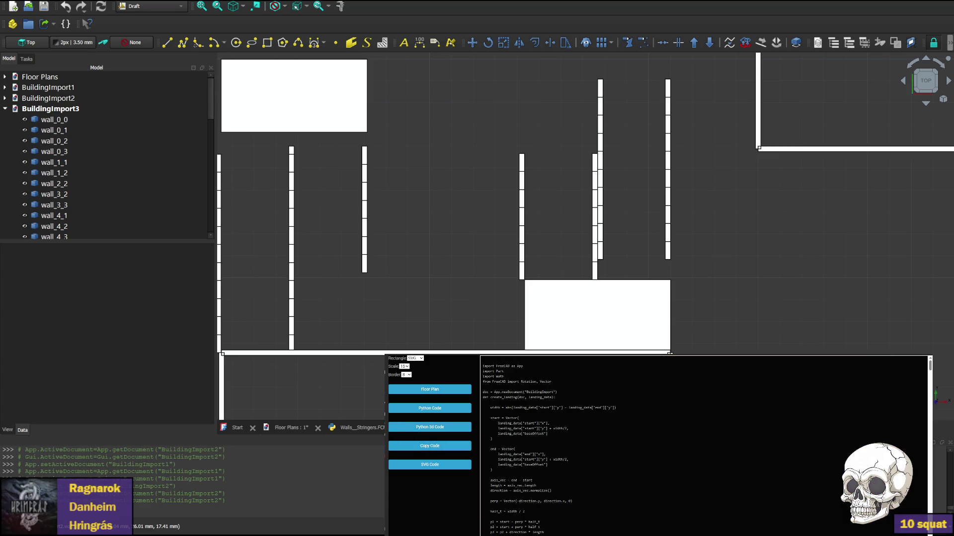
pyautogui.click(350, 427)
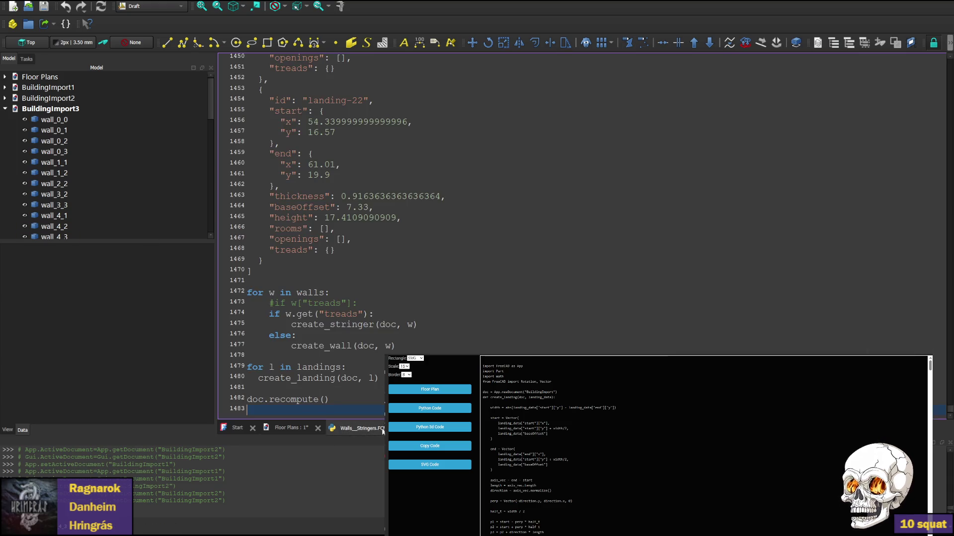
pyautogui.hotkey('ctrl', 'a')
pyautogui.hotkey('ctrl', 'v')
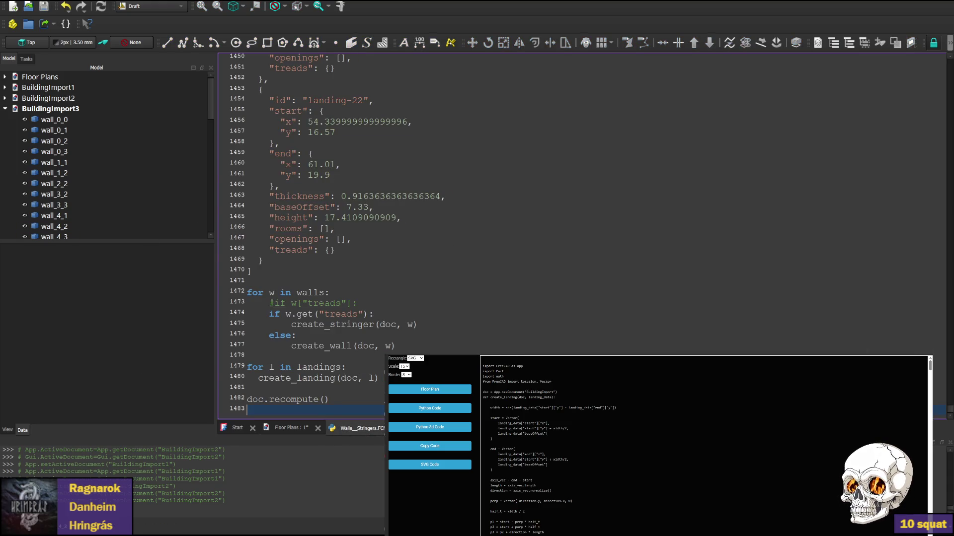
pyautogui.click(102, 42)
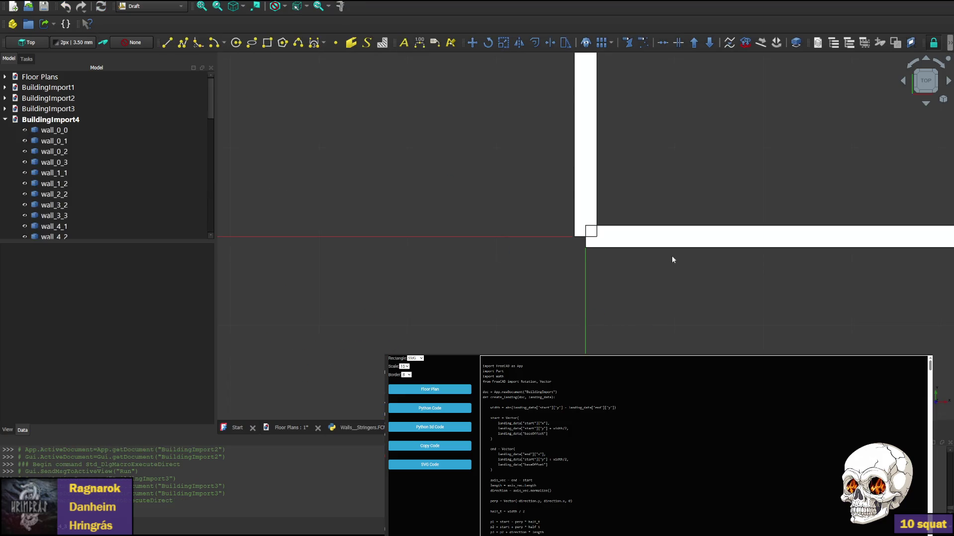
pyautogui.scroll(-3, 658, 261)
pyautogui.moveTo(878, 102); pyautogui.dragTo(569, 258, button='middle')
pyautogui.scroll(1, 496, 268)
pyautogui.scroll(1, 497, 269)
pyautogui.scroll(1, 498, 269)
pyautogui.scroll(-2, 646, 191)
pyautogui.scroll(1, 655, 105)
pyautogui.moveTo(655, 104)
pyautogui.mouseDown(button='middle')
pyautogui.moveTo(652, 267)
pyautogui.moveTo(414, 206)
pyautogui.mouseUp(button='middle')
pyautogui.scroll(2, 413, 206)
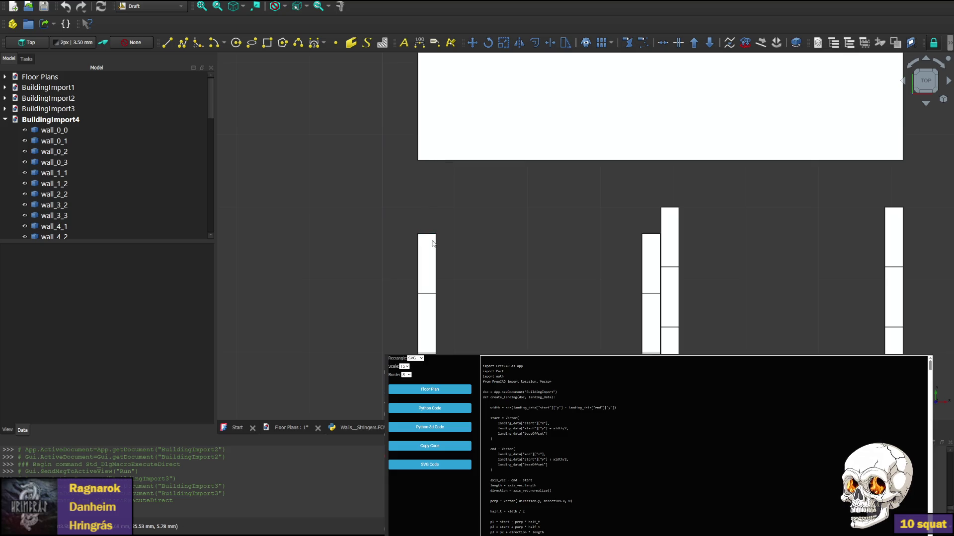
pyautogui.scroll(-2, 443, 224)
pyautogui.moveTo(632, 288)
pyautogui.mouseDown(button='middle')
pyautogui.moveTo(522, 254)
pyautogui.moveTo(494, 229)
pyautogui.mouseUp(button='middle')
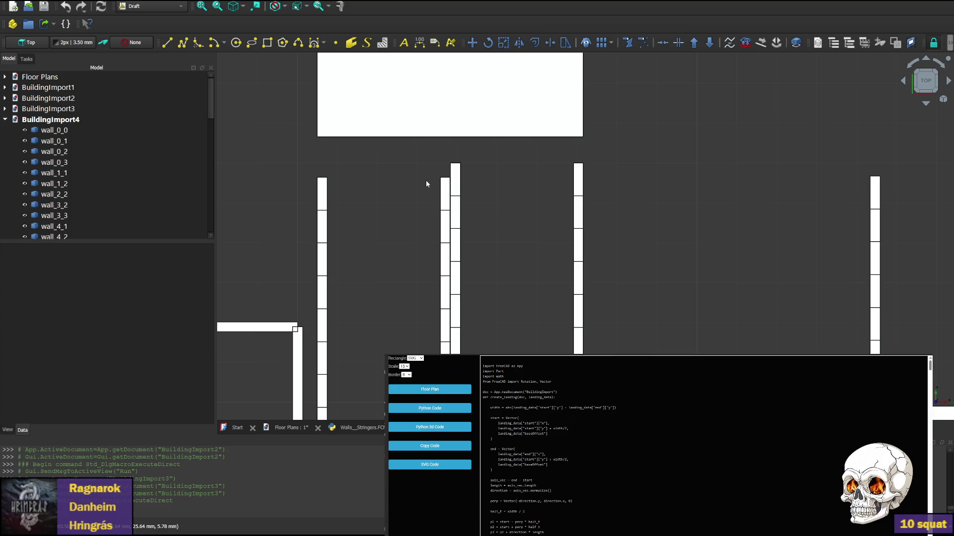
pyautogui.moveTo(499, 176); pyautogui.dragTo(505, 249, button='middle')
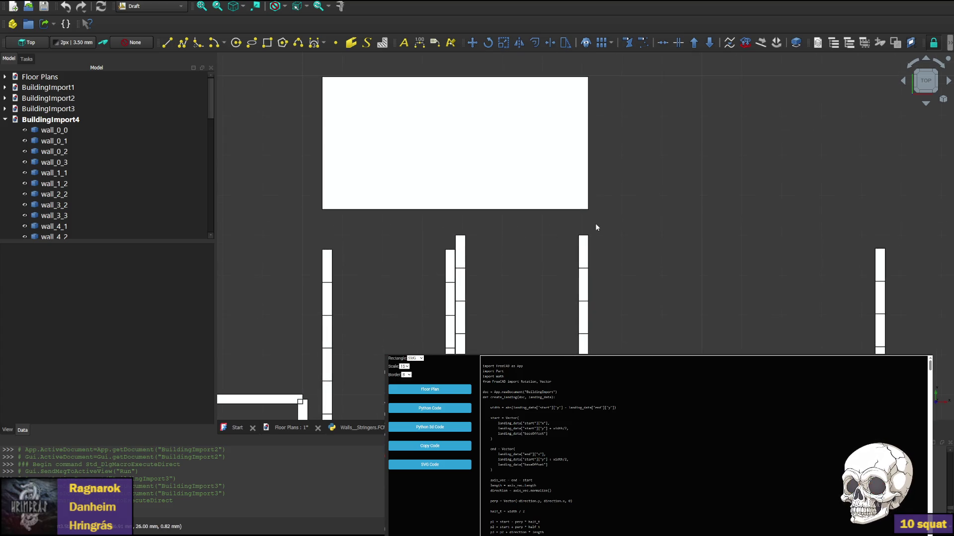
pyautogui.moveTo(652, 263)
pyautogui.mouseDown(button='middle')
pyautogui.moveTo(493, 156)
pyautogui.moveTo(503, 301)
pyautogui.moveTo(745, 284)
pyautogui.moveTo(714, 281)
pyautogui.mouseUp(button='middle')
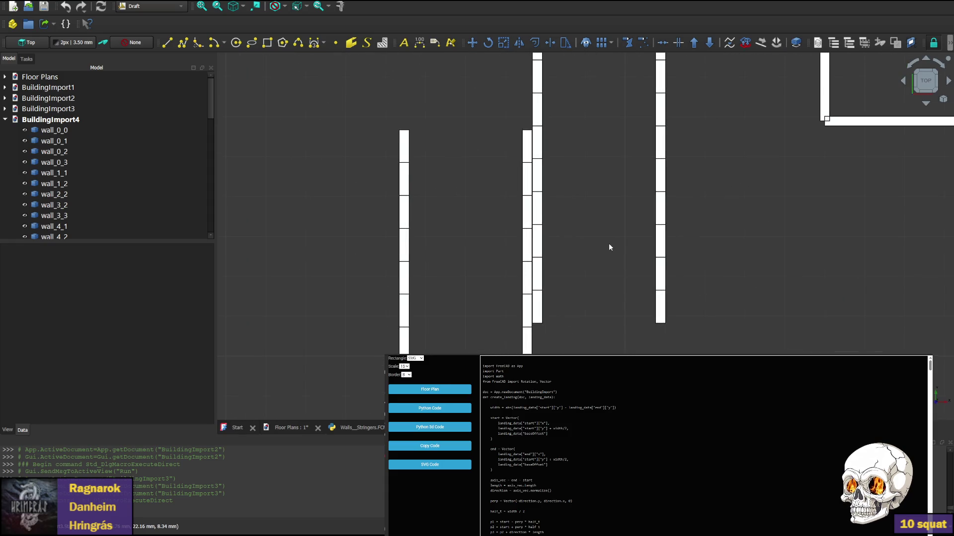
pyautogui.scroll(-1, 607, 239)
pyautogui.scroll(-1, 598, 231)
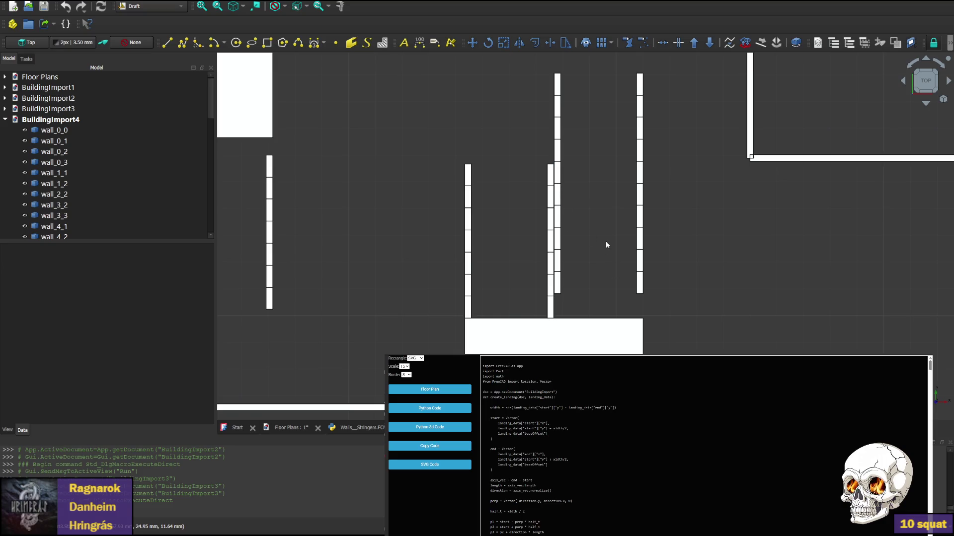
pyautogui.moveTo(605, 241); pyautogui.dragTo(611, 194, button='middle')
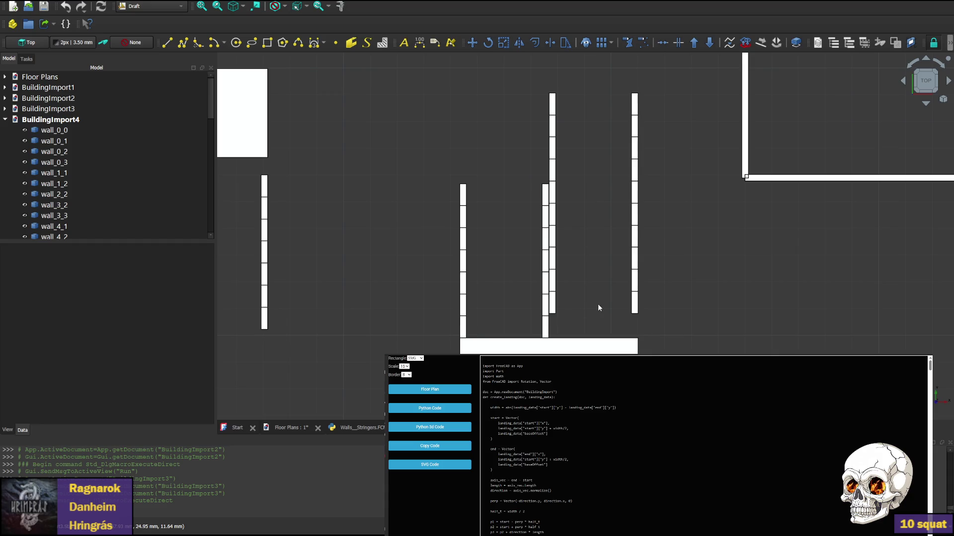
pyautogui.moveTo(558, 315); pyautogui.dragTo(534, 290, button='middle')
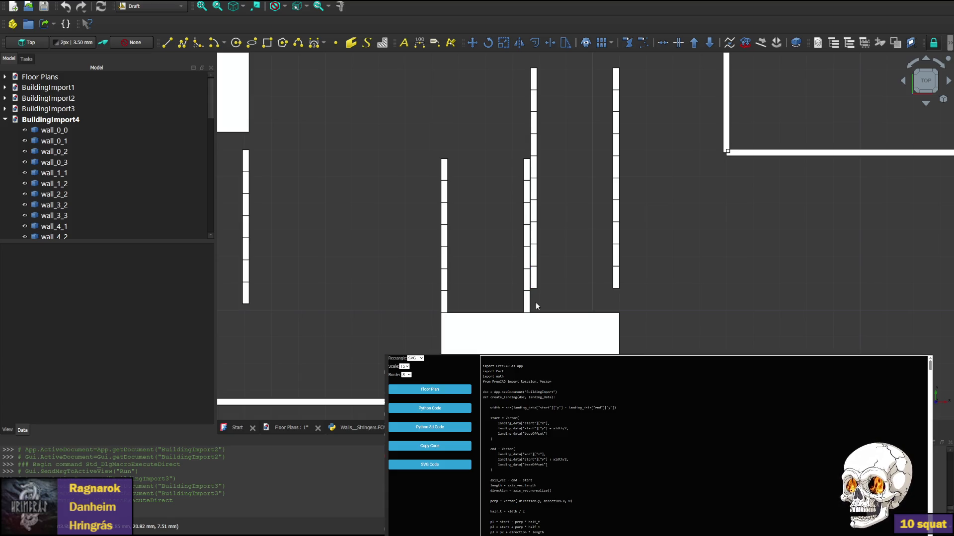
pyautogui.moveTo(534, 277); pyautogui.dragTo(409, 181, button='middle')
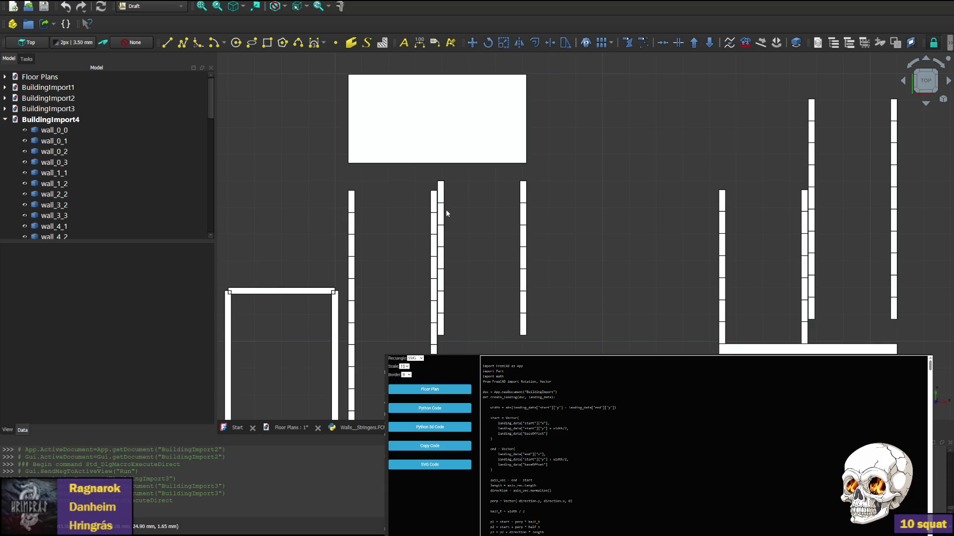
pyautogui.moveTo(464, 248); pyautogui.dragTo(457, 209, button='middle')
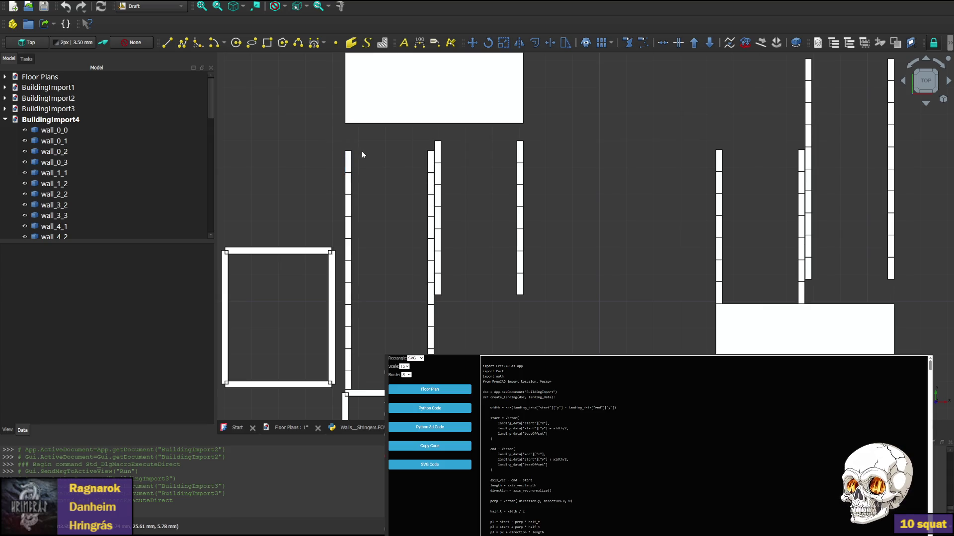
pyautogui.scroll(-1, 370, 152)
pyautogui.scroll(1, 375, 157)
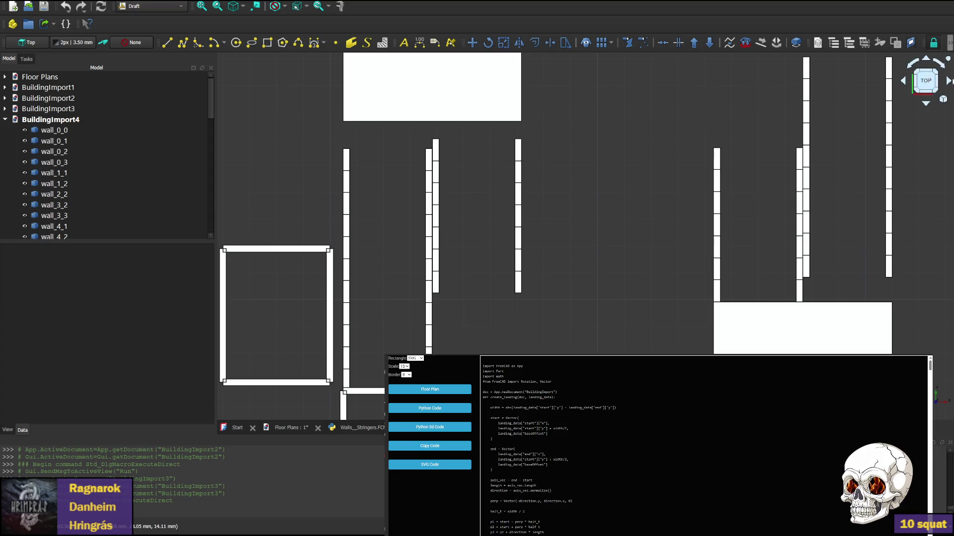
# In a perspective view, delete the wall_0_2 and wall_13_0 pieces from the imported building.
pyautogui.click(926, 104)
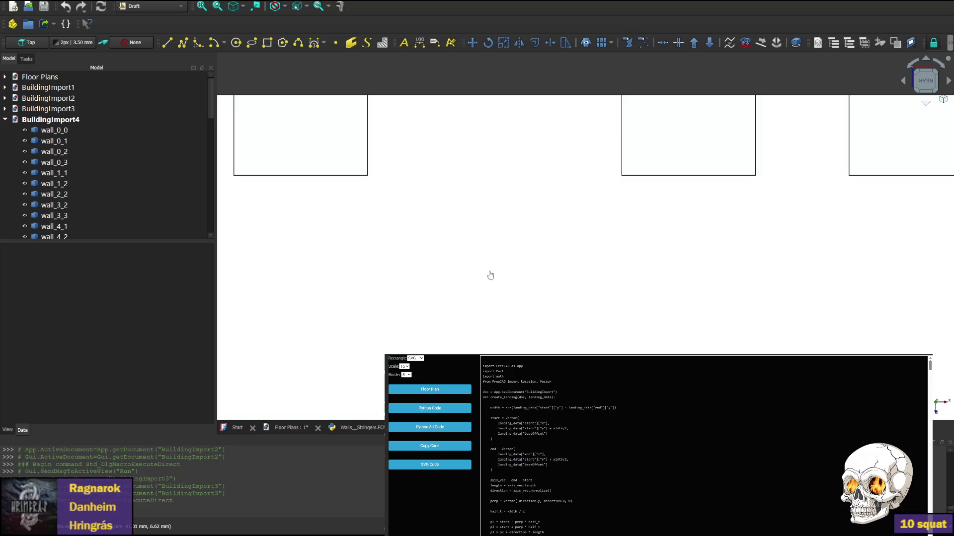
pyautogui.click(490, 274)
pyautogui.press('Delete')
pyautogui.click(733, 277)
pyautogui.press('Delete')
# Pan around the stair and landing area, then switch over to WebStorm.
pyautogui.moveTo(580, 351); pyautogui.dragTo(646, 316, button='middle')
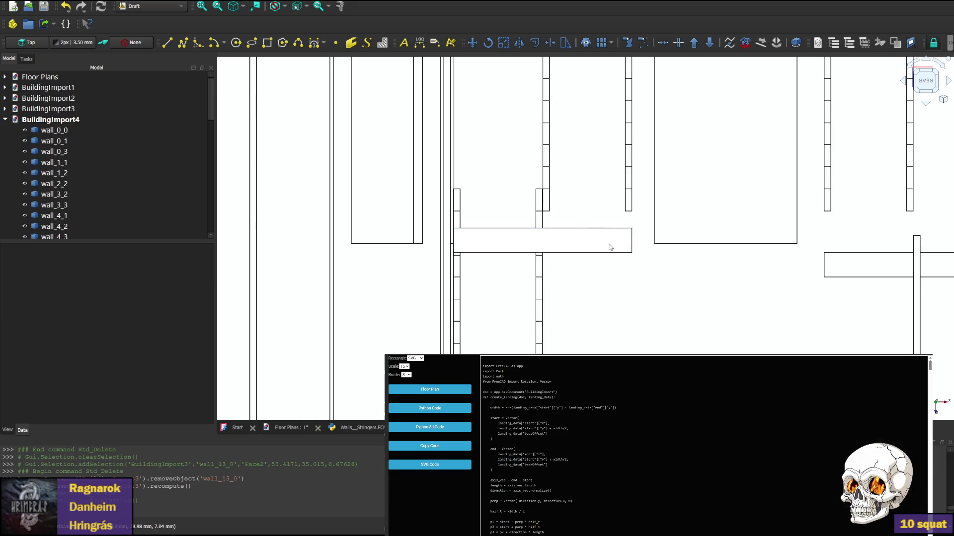
pyautogui.moveTo(785, 292)
pyautogui.mouseDown(button='middle')
pyautogui.moveTo(573, 283)
pyautogui.moveTo(486, 295)
pyautogui.mouseUp(button='middle')
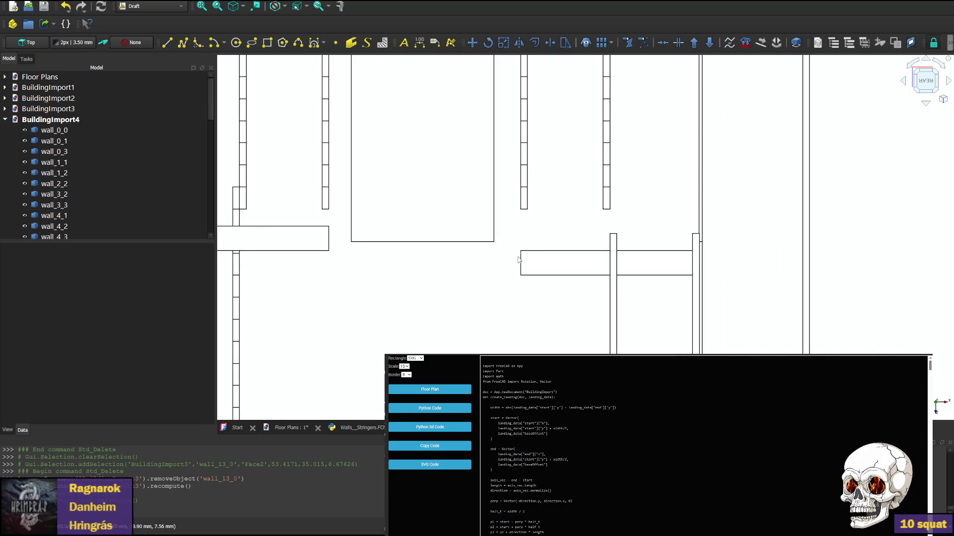
pyautogui.moveTo(388, 272)
pyautogui.mouseDown(button='middle')
pyautogui.moveTo(374, 158)
pyautogui.moveTo(373, 270)
pyautogui.mouseUp(button='middle')
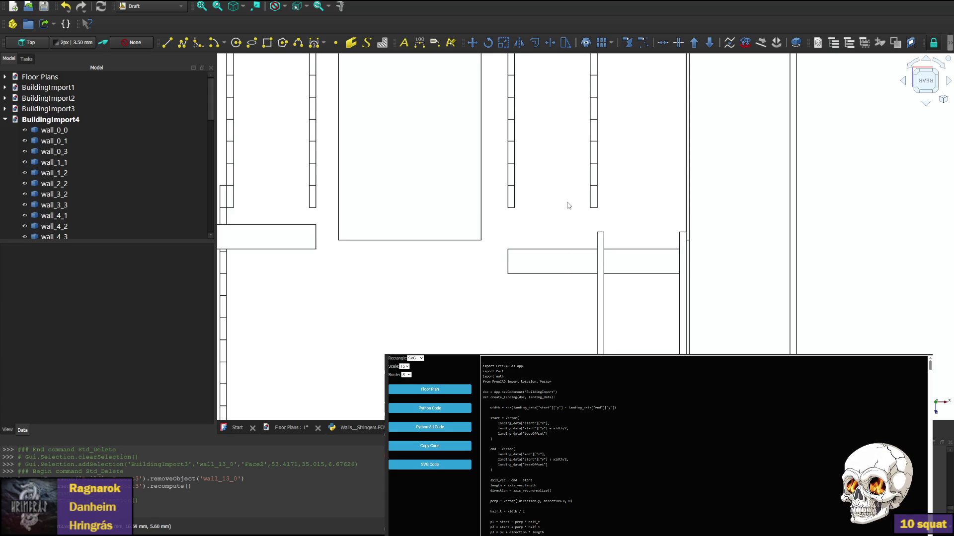
pyautogui.moveTo(428, 309); pyautogui.dragTo(531, 290, button='middle')
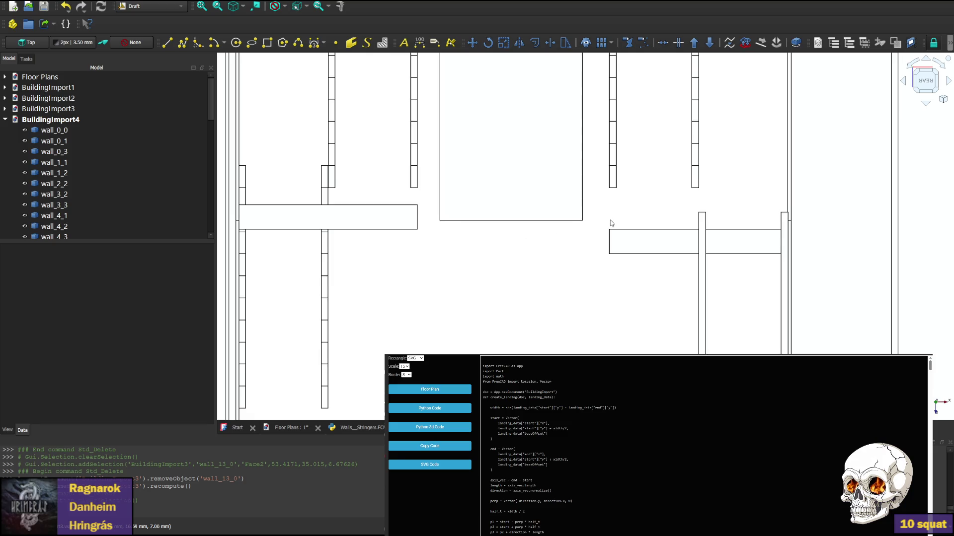
pyautogui.moveTo(642, 203); pyautogui.dragTo(657, 208, button='middle')
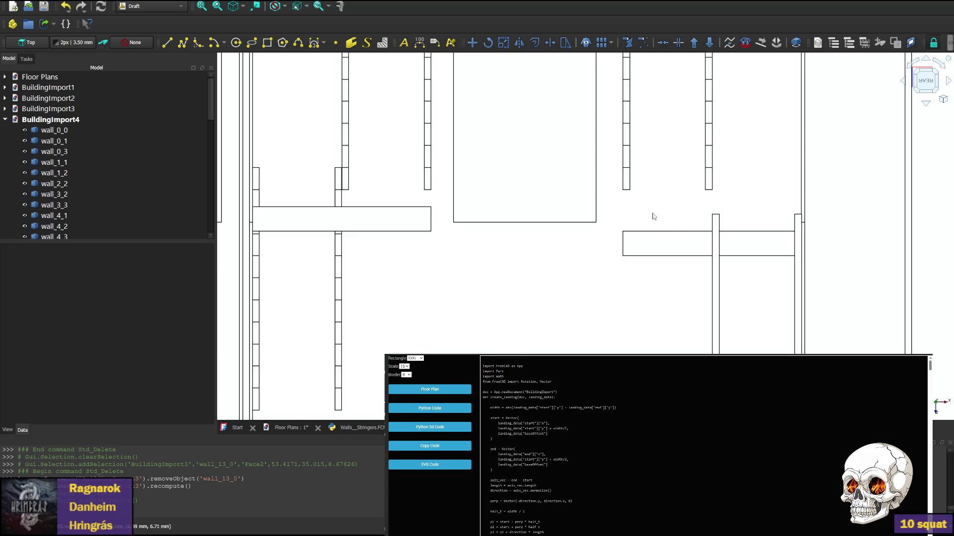
pyautogui.moveTo(558, 262); pyautogui.dragTo(561, 280, button='middle')
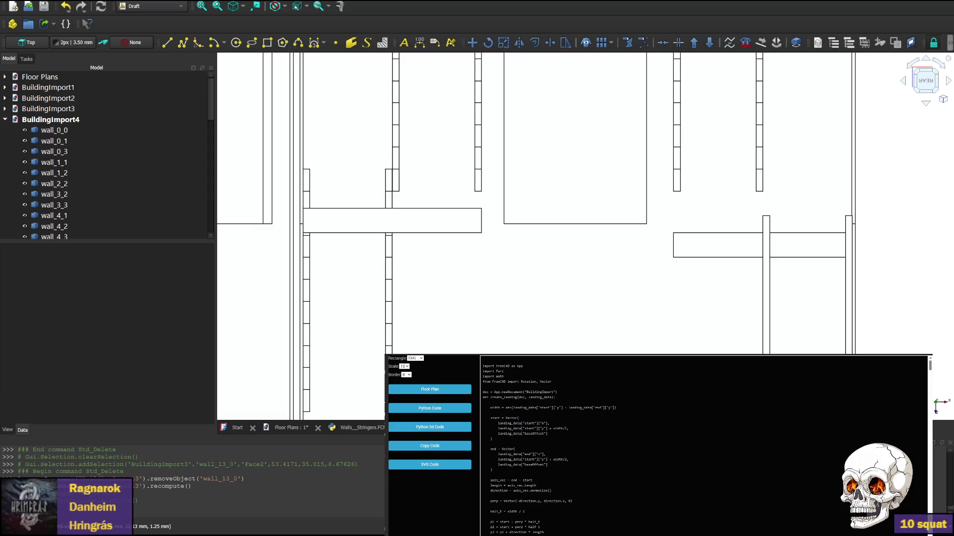
pyautogui.hotkey('alt', 'Tab')
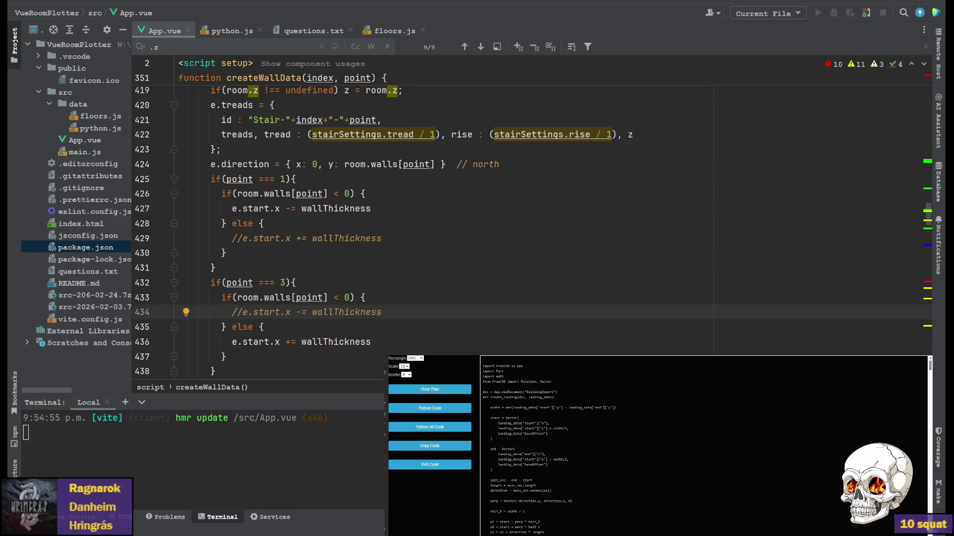
pyautogui.scroll(-3, 447, 224)
pyautogui.scroll(3, 447, 224)
# Delete the commented-out wall-thickness lines 434 and 429 from createWallData.
pyautogui.moveTo(387, 313); pyautogui.dragTo(265, 298)
pyautogui.press('Delete')
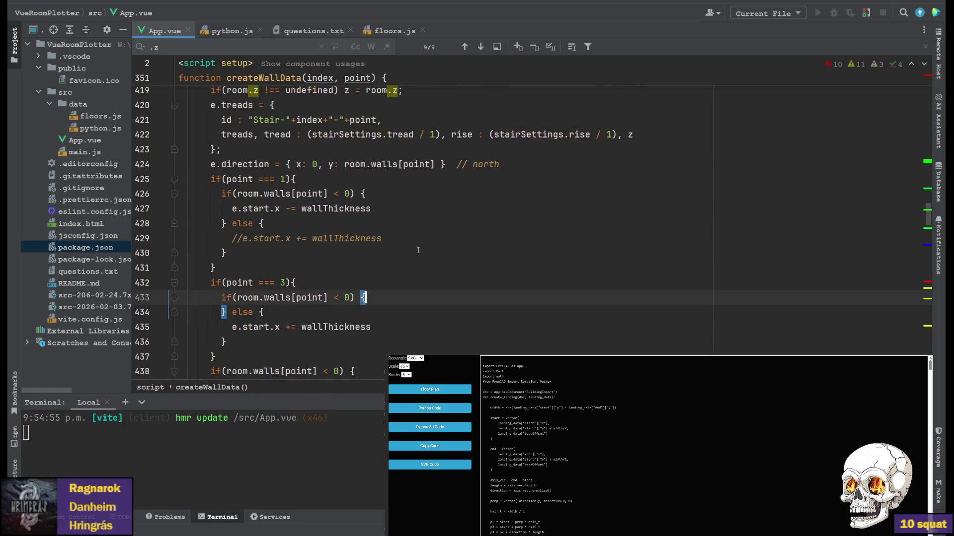
pyautogui.moveTo(423, 240); pyautogui.dragTo(265, 223)
pyautogui.press('Delete')
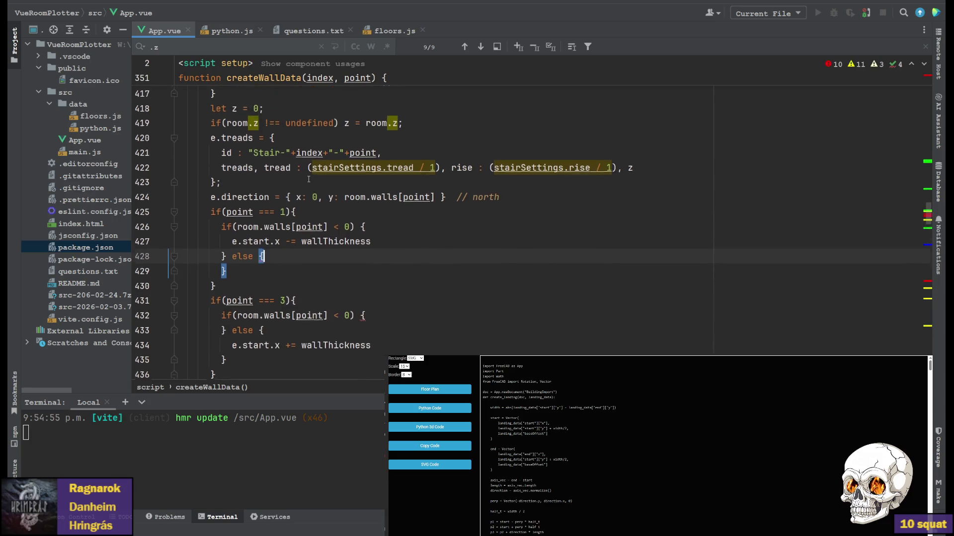
pyautogui.scroll(3, 373, 223)
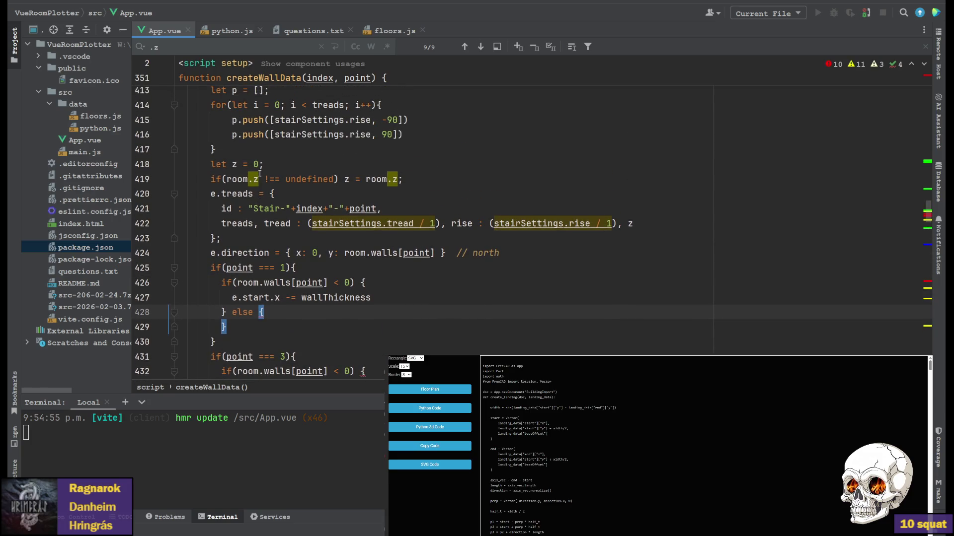
pyautogui.scroll(-5, 261, 298)
pyautogui.scroll(-5, 253, 223)
pyautogui.scroll(-3, 246, 201)
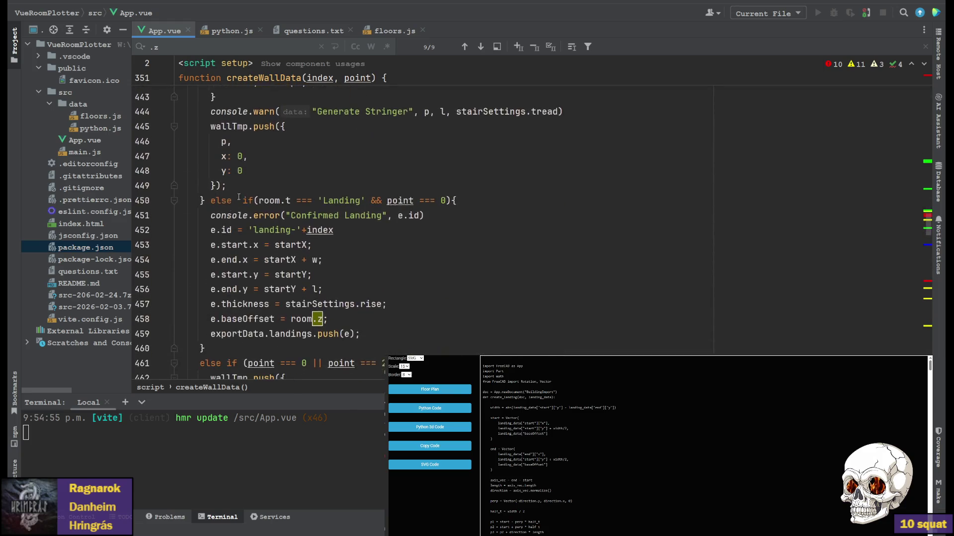
pyautogui.scroll(-1, 246, 201)
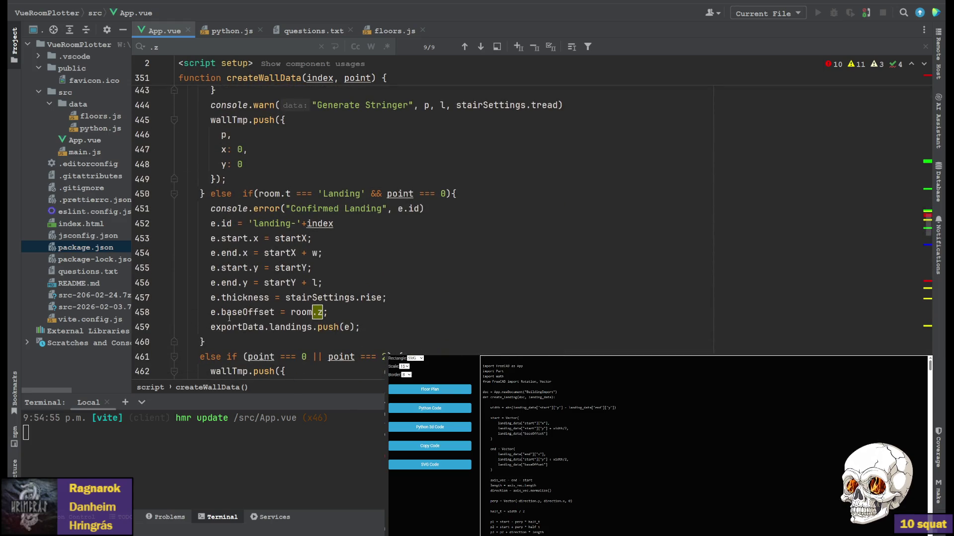
pyautogui.scroll(-1, 222, 313)
# Review the landing branch's stairSettings.rise thickness and room.z baseOffset lines.
pyautogui.click(321, 268)
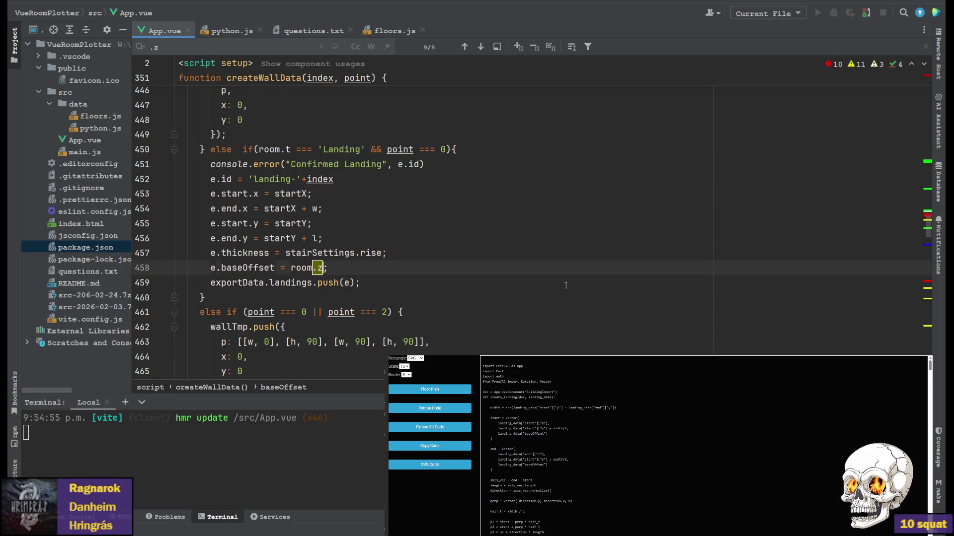
pyautogui.write('-')
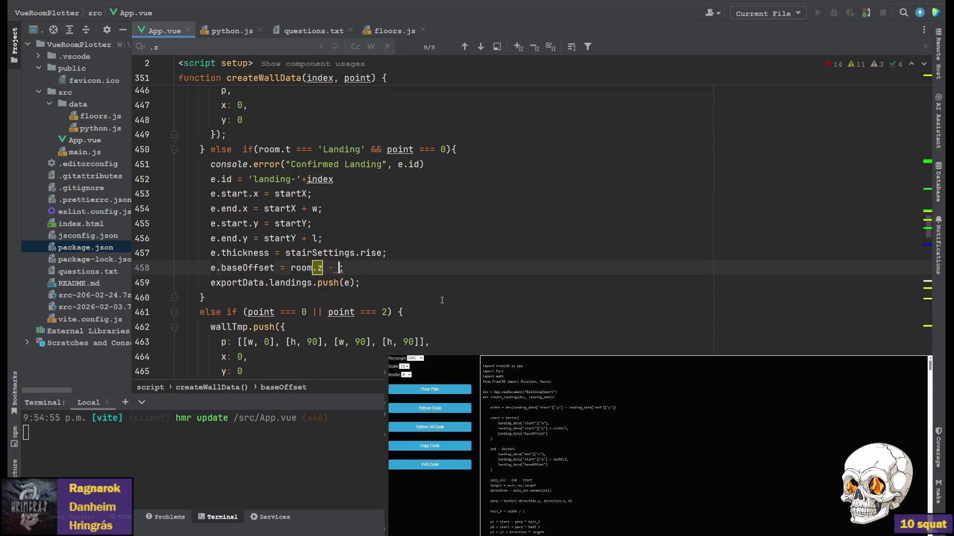
pyautogui.moveTo(285, 253); pyautogui.dragTo(383, 253)
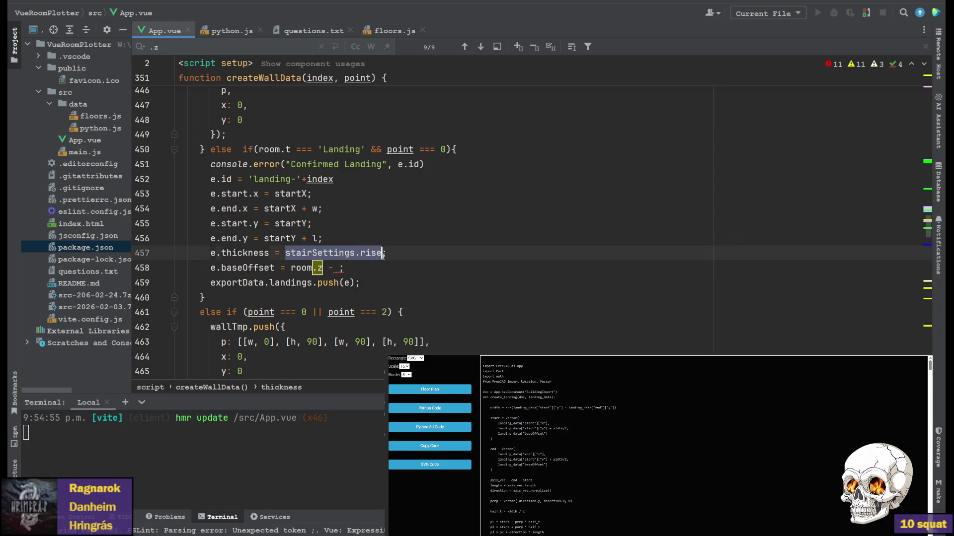
pyautogui.click(341, 269)
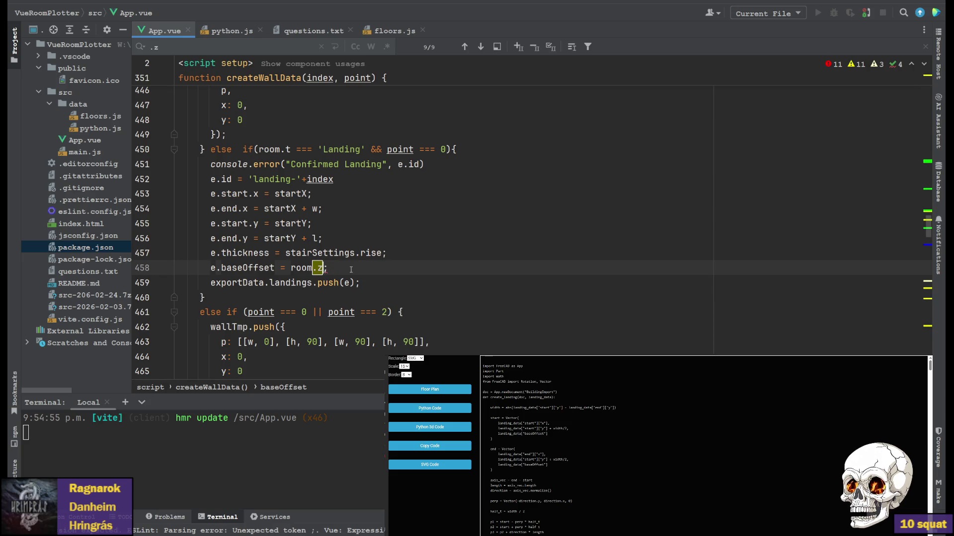
# In python.js, subtract landing_data["thickness"]/2 from the landing end baseOffset on line 26.
pyautogui.click(229, 31)
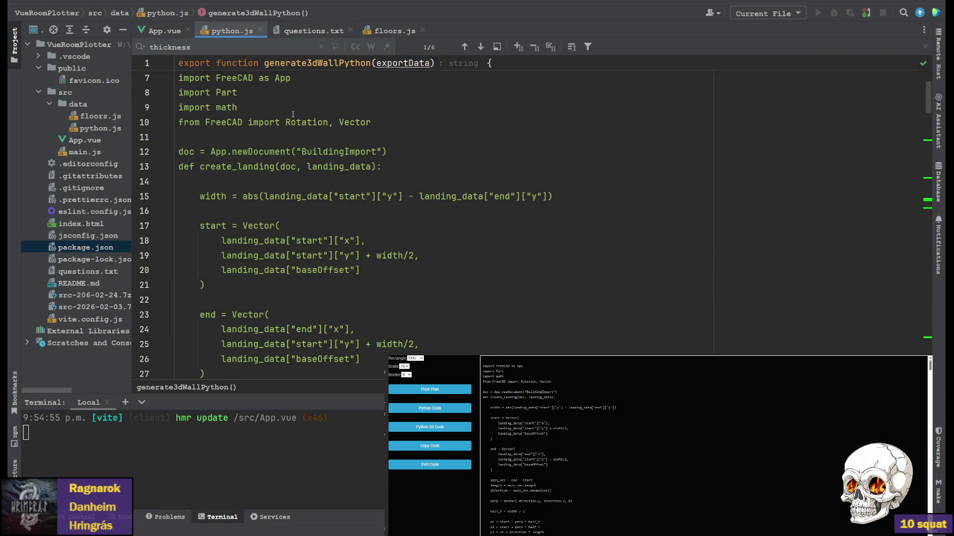
pyautogui.scroll(2, 282, 180)
pyautogui.scroll(-5, 282, 181)
pyautogui.scroll(-2, 281, 180)
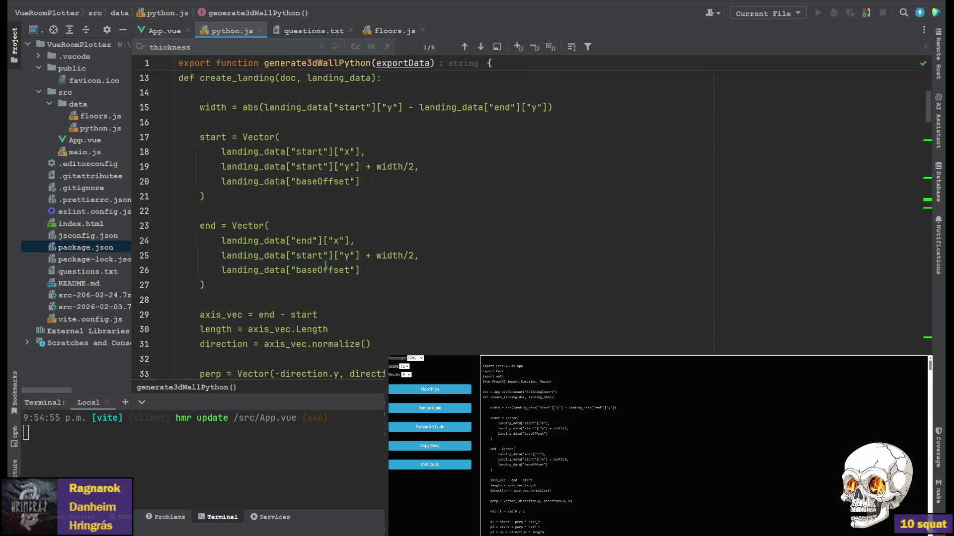
pyautogui.click(382, 271)
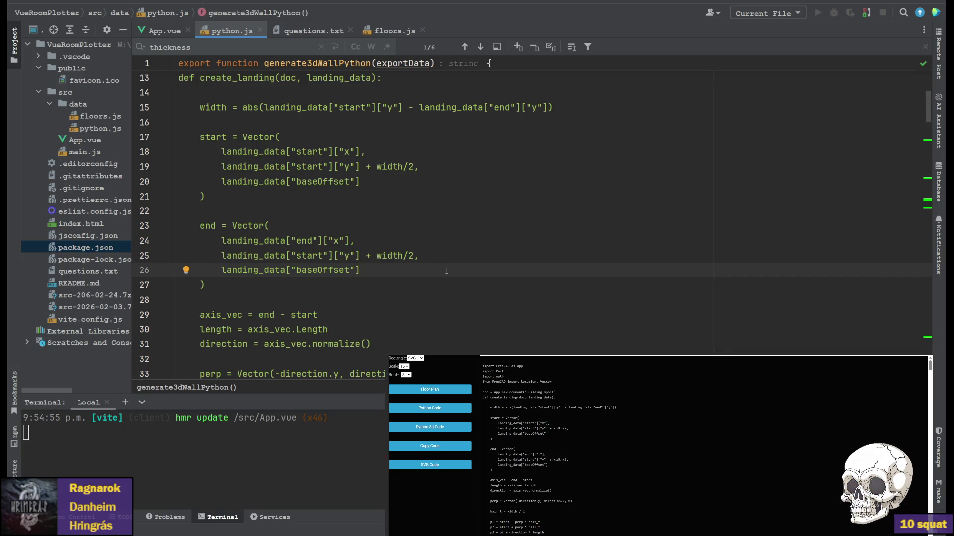
pyautogui.write(' -')
pyautogui.scroll(-2, 446, 271)
pyautogui.write('-')
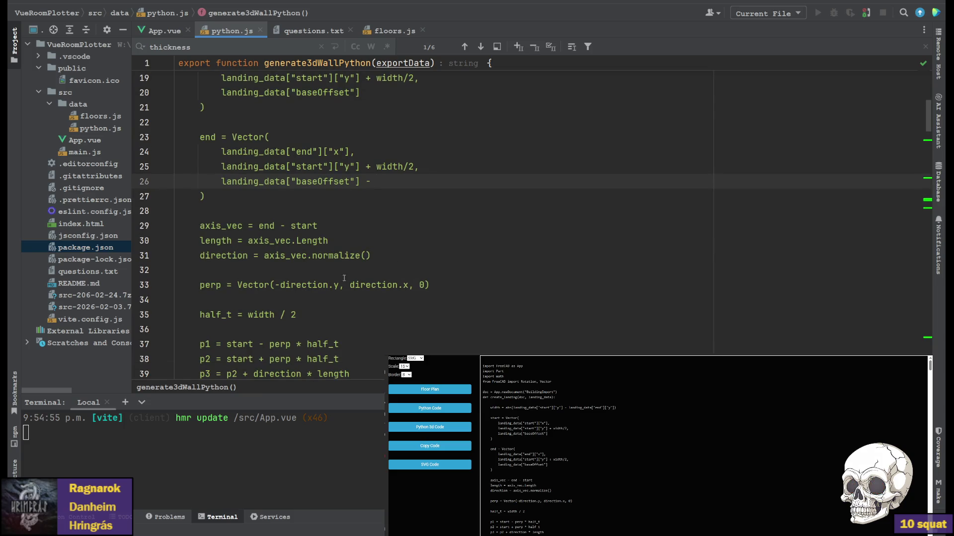
pyautogui.scroll(-4, 349, 276)
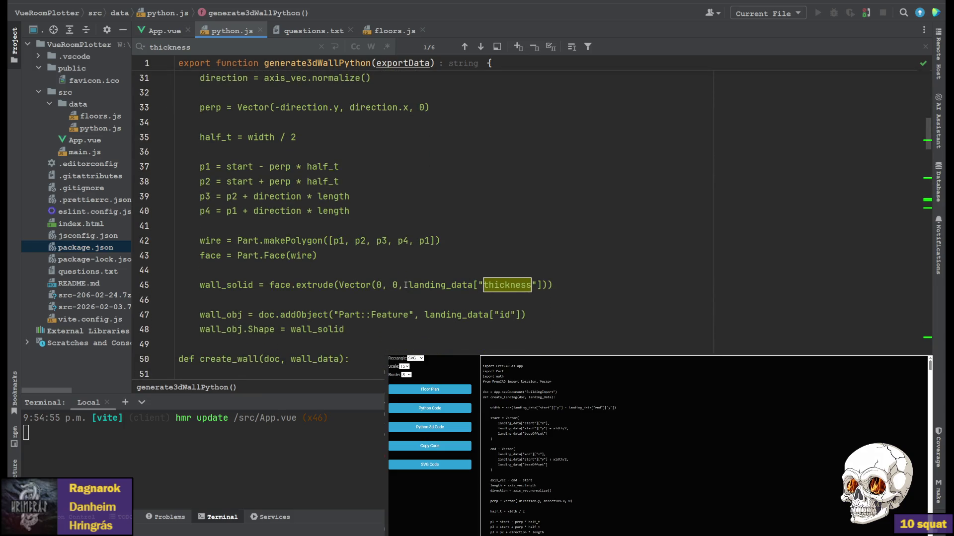
pyautogui.moveTo(408, 285); pyautogui.dragTo(546, 284)
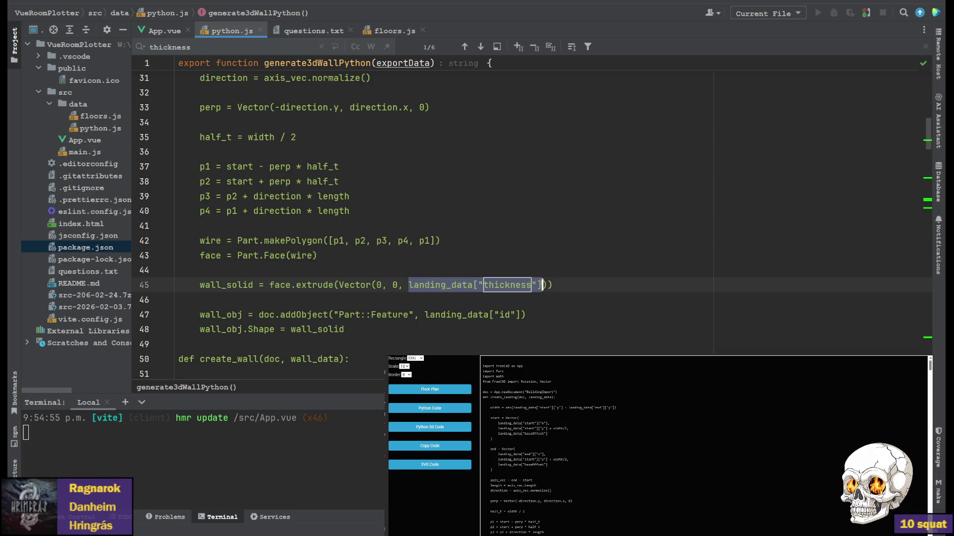
pyautogui.hotkey('ctrl', 'c')
pyautogui.scroll(6, 387, 240)
pyautogui.click(419, 273)
pyautogui.hotkey('ctrl', 'v')
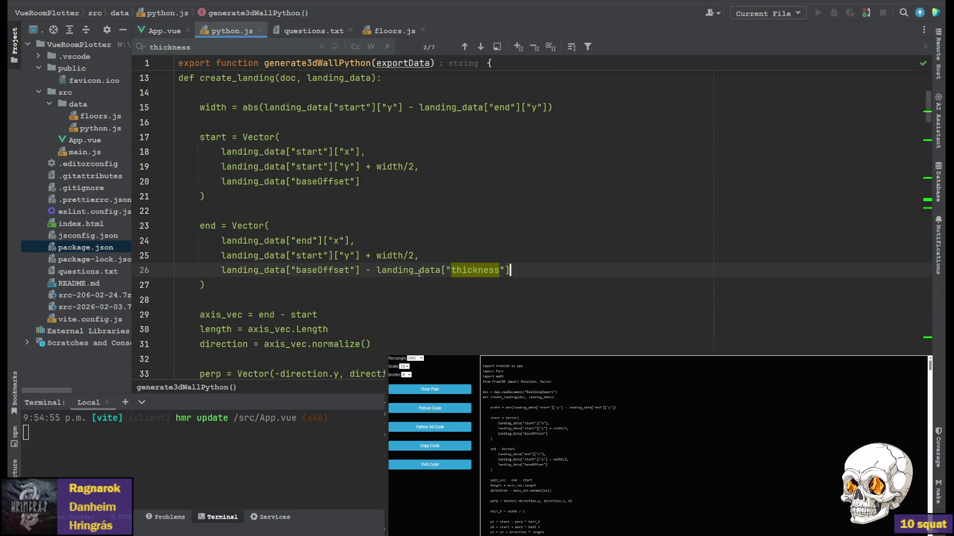
pyautogui.write('/2')
# Copy the same half-thickness subtraction onto the landing start vector on line 20.
pyautogui.moveTo(361, 271); pyautogui.dragTo(540, 272)
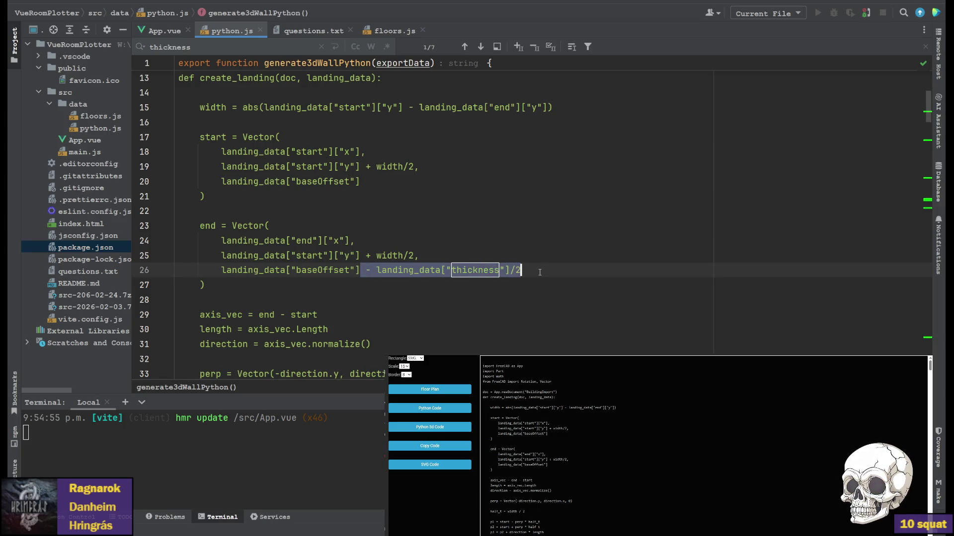
pyautogui.hotkey('ctrl', 'c')
pyautogui.click(381, 181)
pyautogui.hotkey('ctrl', 'v')
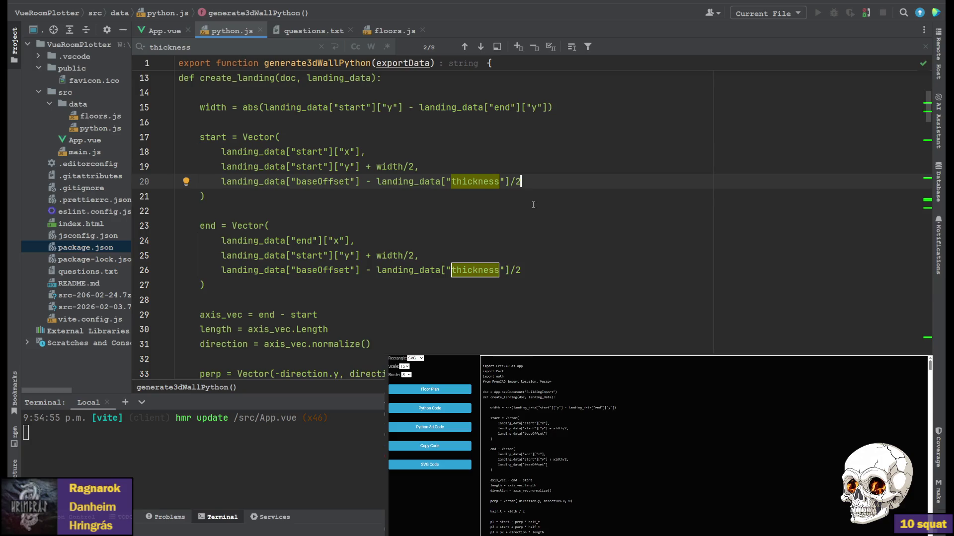
pyautogui.click(593, 227)
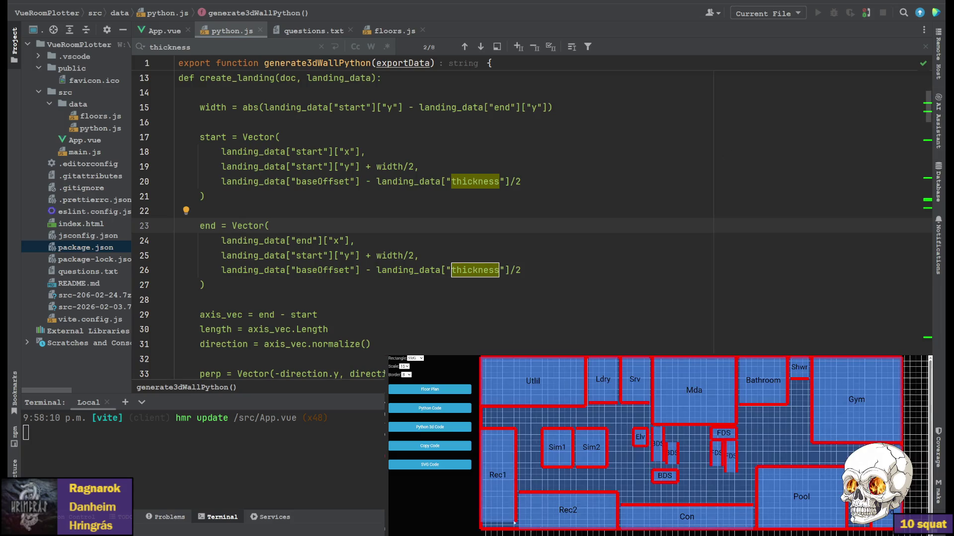
# Regenerate the Python 3D code with the new landing offsets and copy it.
pyautogui.click(430, 427)
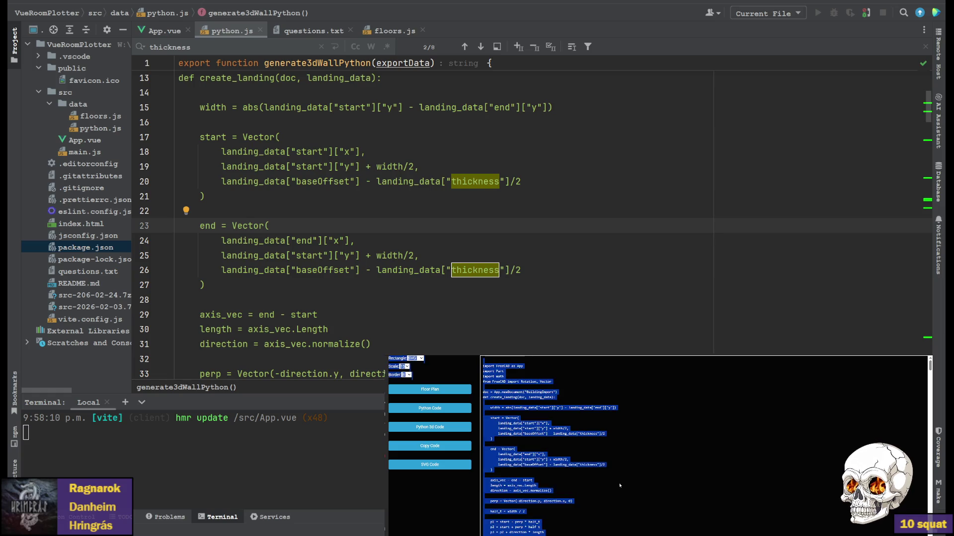
pyautogui.click(436, 447)
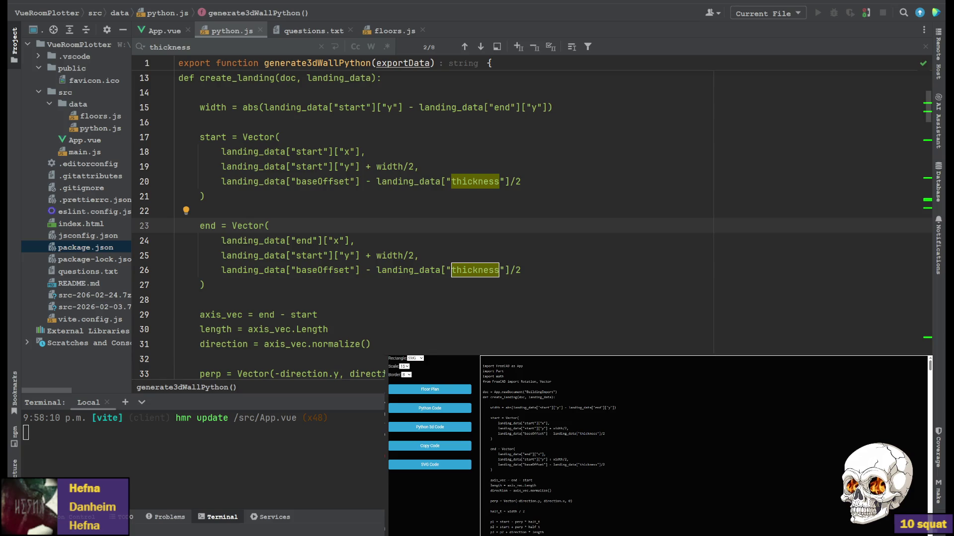
# Switch from WebStorm to FreeCAD to build BuildingImport5 from the updated code.
pyautogui.hotkey('alt', 'Tab')
# Delete wall_0_0 and wall_4_2 so the regenerated stairs and landings show.
pyautogui.moveTo(521, 239)
pyautogui.mouseDown(button='middle')
pyautogui.moveTo(538, 223)
pyautogui.moveTo(526, 267)
pyautogui.mouseUp(button='middle')
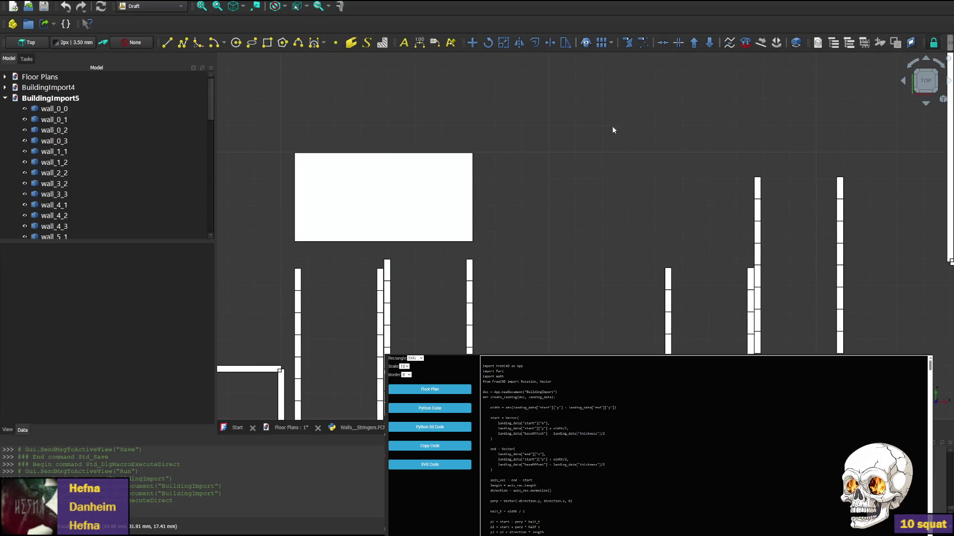
pyautogui.click(915, 66)
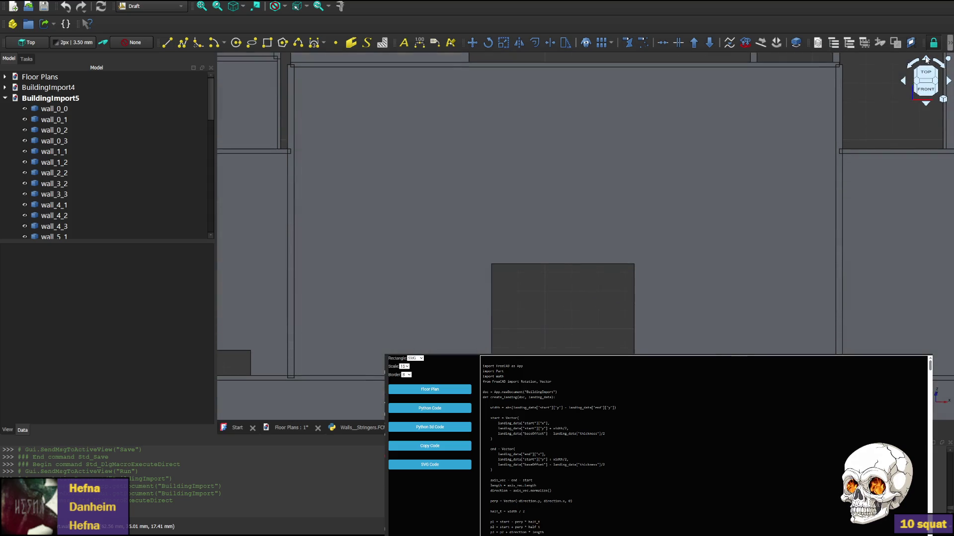
pyautogui.moveTo(552, 284); pyautogui.dragTo(551, 149, button='middle')
pyautogui.moveTo(552, 283); pyautogui.dragTo(540, 218, button='middle')
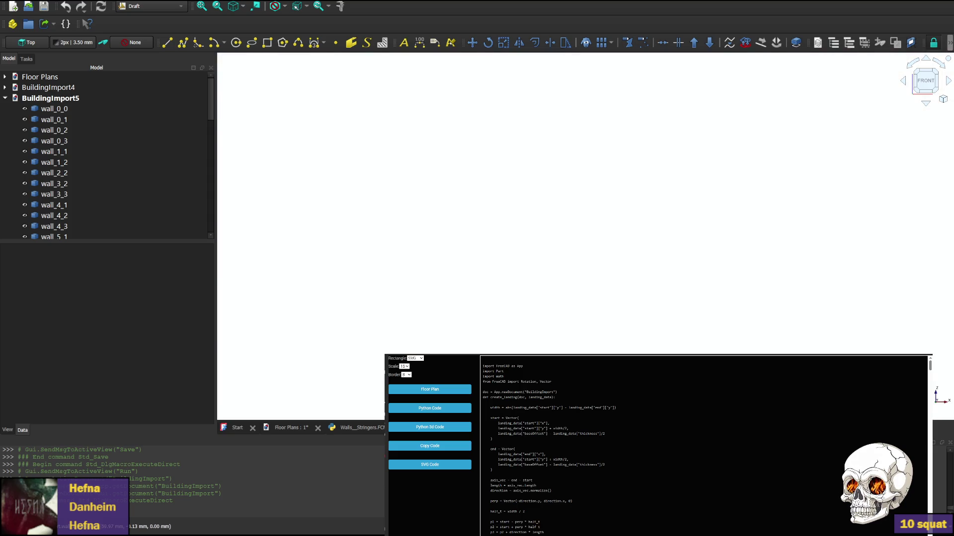
pyautogui.click(541, 217)
pyautogui.press('Delete')
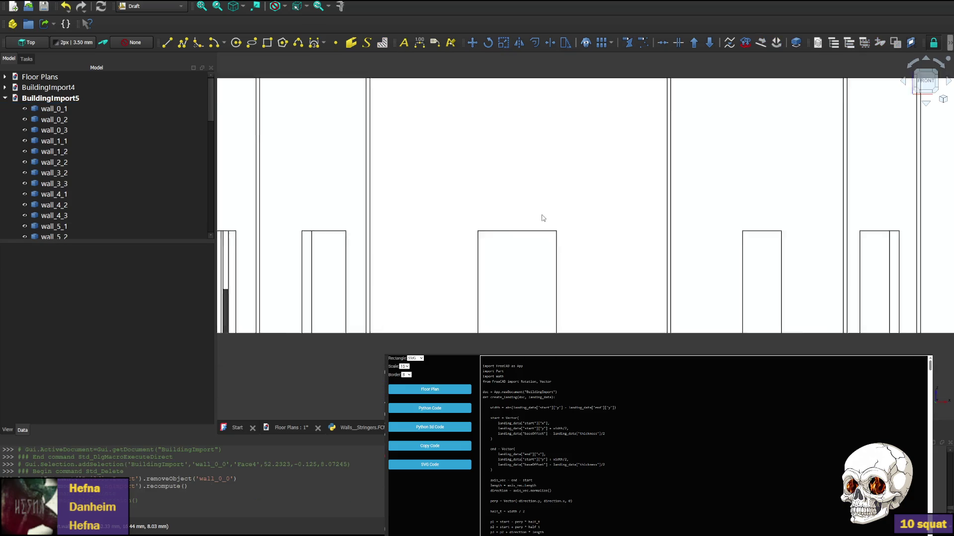
pyautogui.click(586, 188)
pyautogui.press('Delete')
pyautogui.scroll(2, 543, 240)
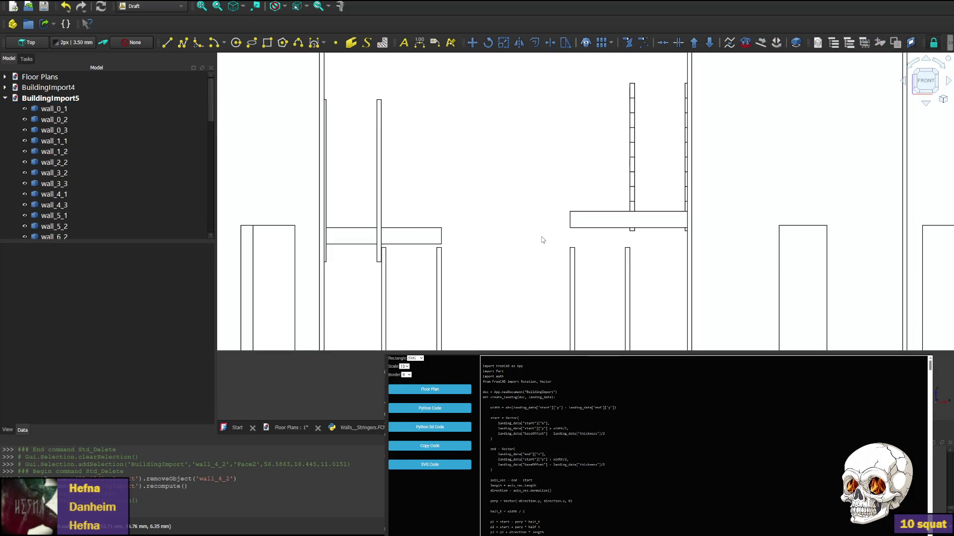
# Centre the landings and select wall_5_1 and wall_6_2 to inspect them.
pyautogui.moveTo(524, 303); pyautogui.dragTo(521, 285, button='middle')
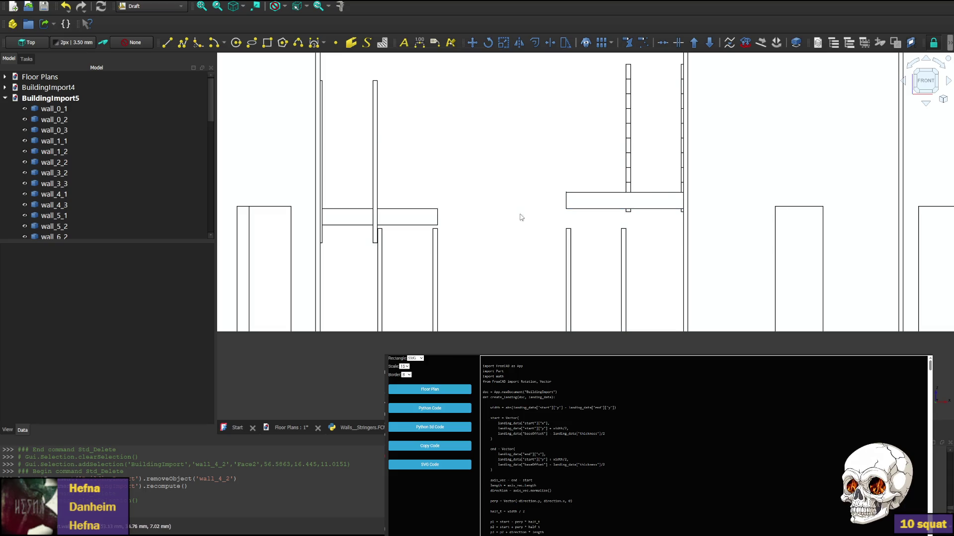
pyautogui.click(904, 86)
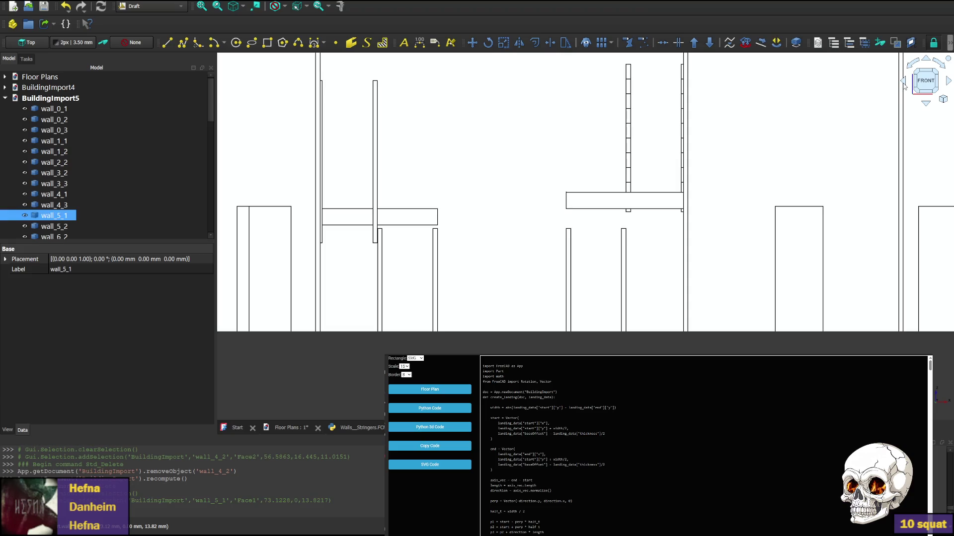
pyautogui.click(904, 83)
pyautogui.press('v')
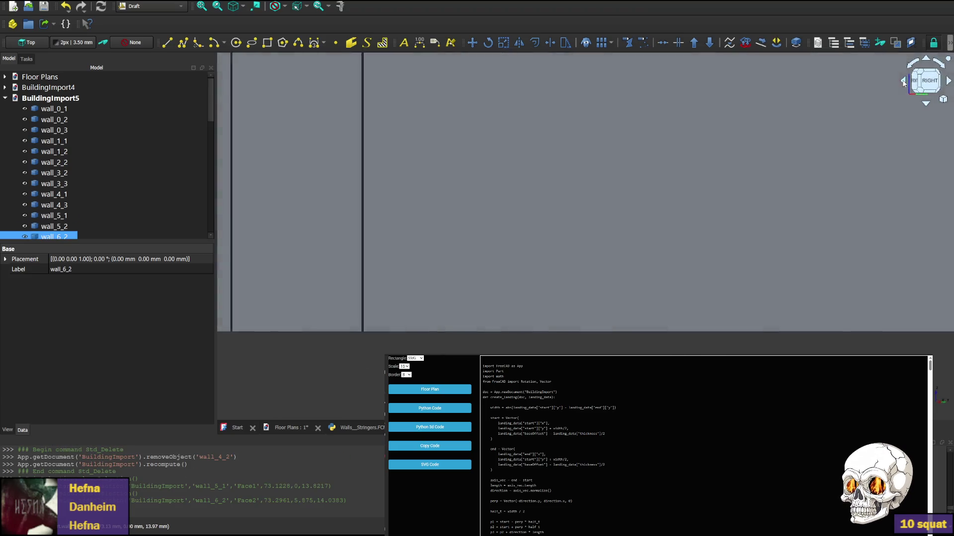
# From the Right view, delete wall_0_1, wall_0_3, wall_7_3 and wall_4_1.
pyautogui.click(925, 80)
pyautogui.click(494, 183)
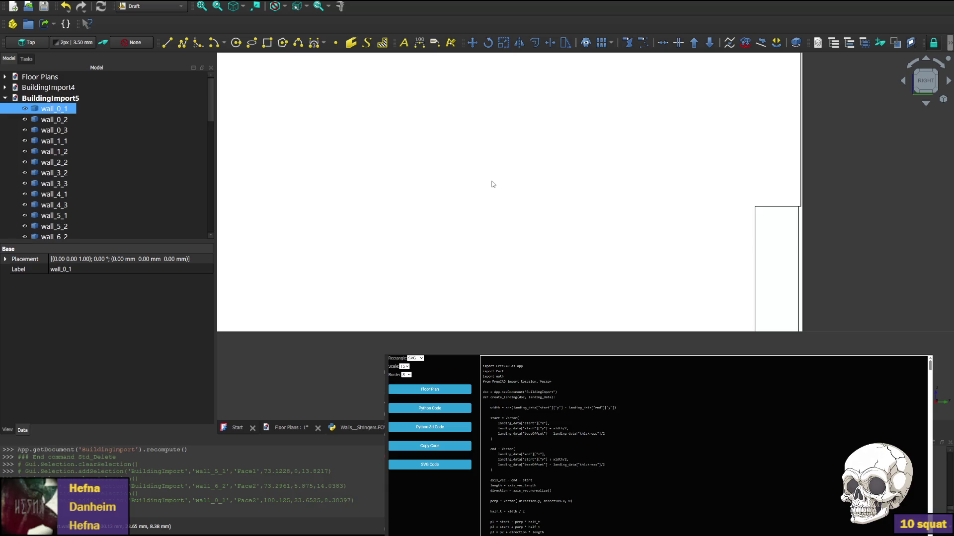
pyautogui.press('Delete')
pyautogui.click(498, 151)
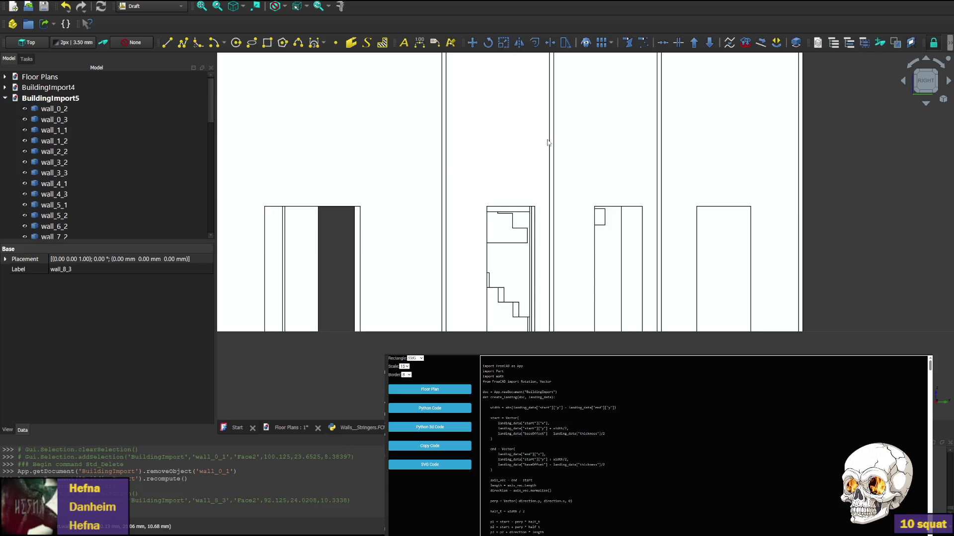
pyautogui.press('Delete')
pyautogui.click(342, 135)
pyautogui.press('Delete')
pyautogui.click(305, 126)
pyautogui.press('Delete')
# Delete wall_9_3, wall_14_1 and wall_14_3 to expose the staircases.
pyautogui.click(619, 134)
pyautogui.press('Delete')
pyautogui.click(618, 100)
pyautogui.press('Delete')
pyautogui.click(592, 150)
pyautogui.press('Delete')
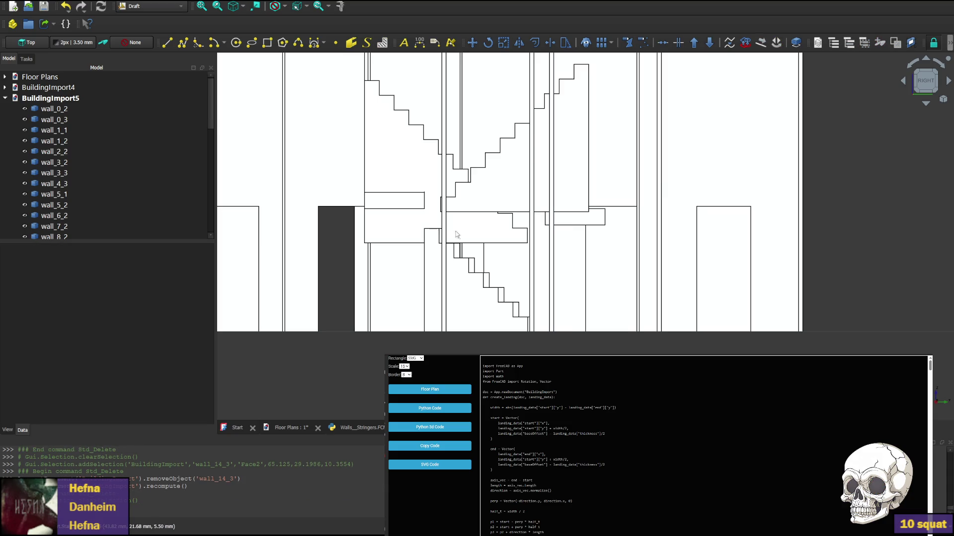
pyautogui.scroll(2, 401, 230)
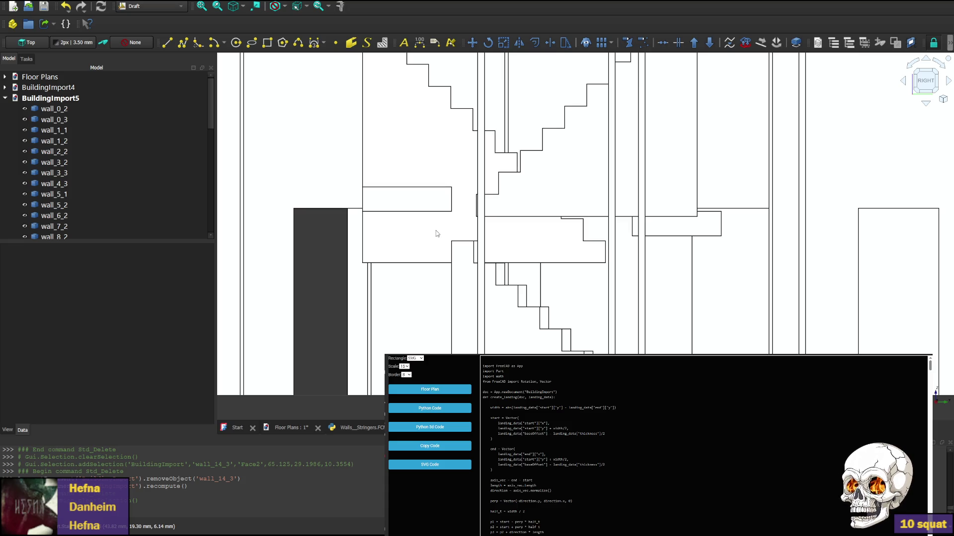
# Rotate toward the Left view and select the large wall facing the view.
pyautogui.moveTo(925, 80)
pyautogui.click(903, 83)
pyautogui.click(903, 83)
pyautogui.click(903, 82)
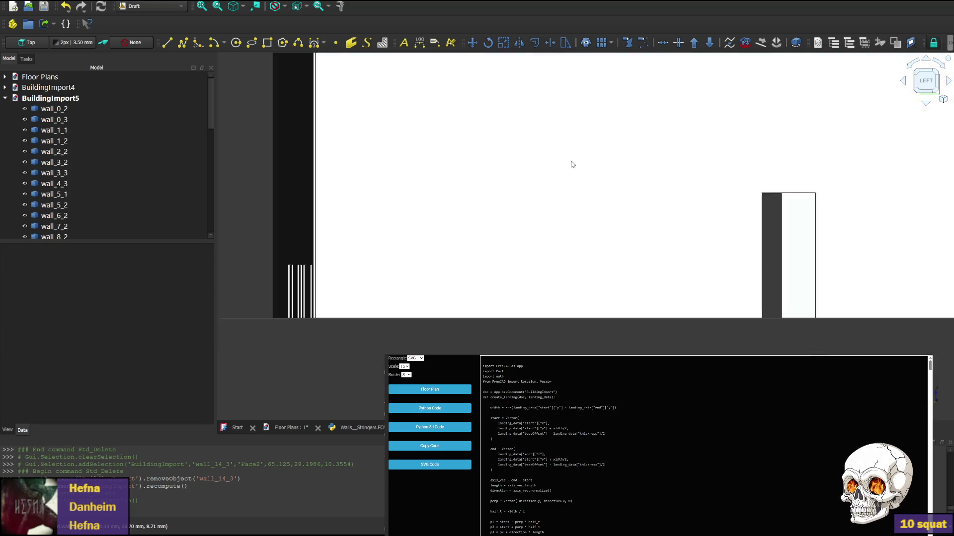
pyautogui.scroll(-3, 571, 165)
# Delete the facing wall, wall_11_1, wall_15_3, wall_15_1, wall_16_1 and wall_17_1.
pyautogui.press('Delete')
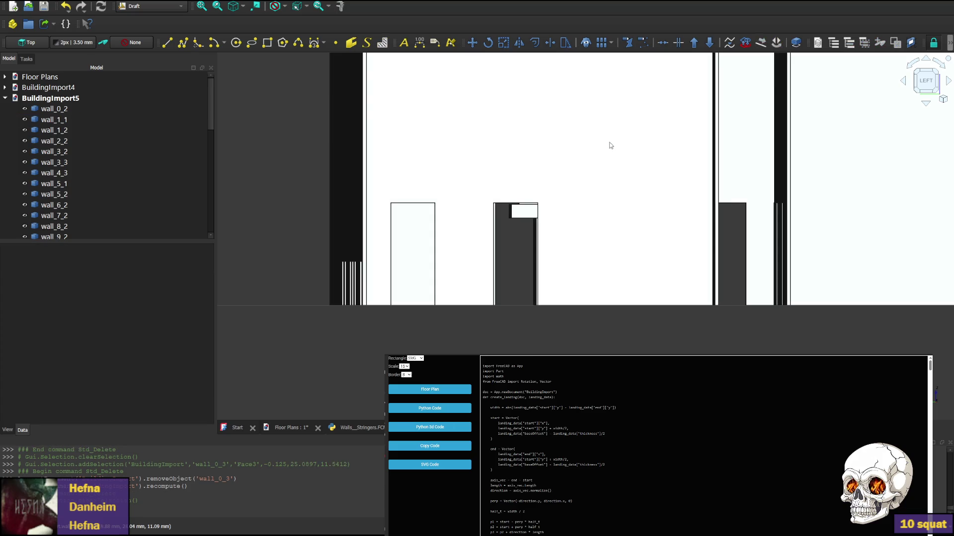
pyautogui.click(612, 146)
pyautogui.press('Delete')
pyautogui.click(636, 154)
pyautogui.press('Delete')
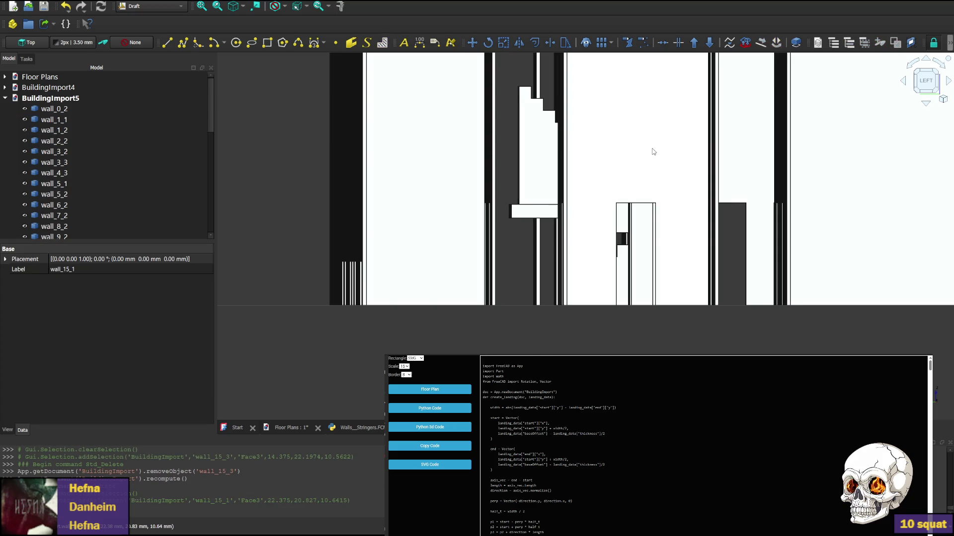
pyautogui.press('Delete')
pyautogui.click(654, 152)
pyautogui.press('Delete')
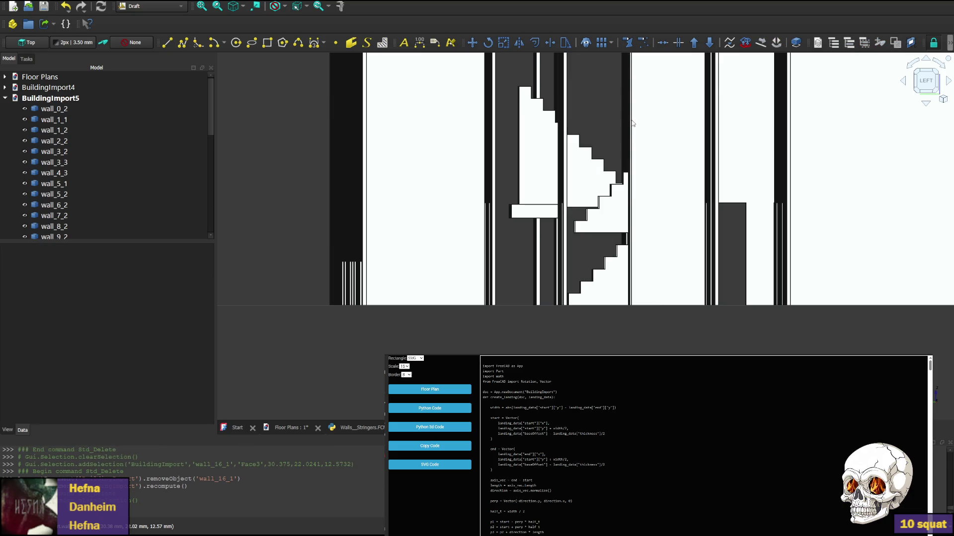
pyautogui.click(663, 118)
pyautogui.press('Delete')
pyautogui.click(663, 119)
pyautogui.press('Delete')
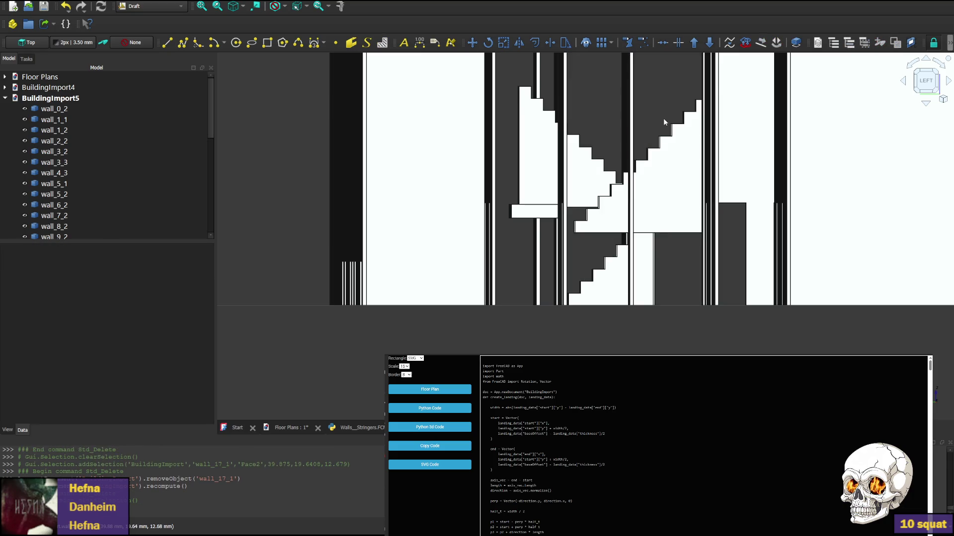
pyautogui.scroll(2, 591, 223)
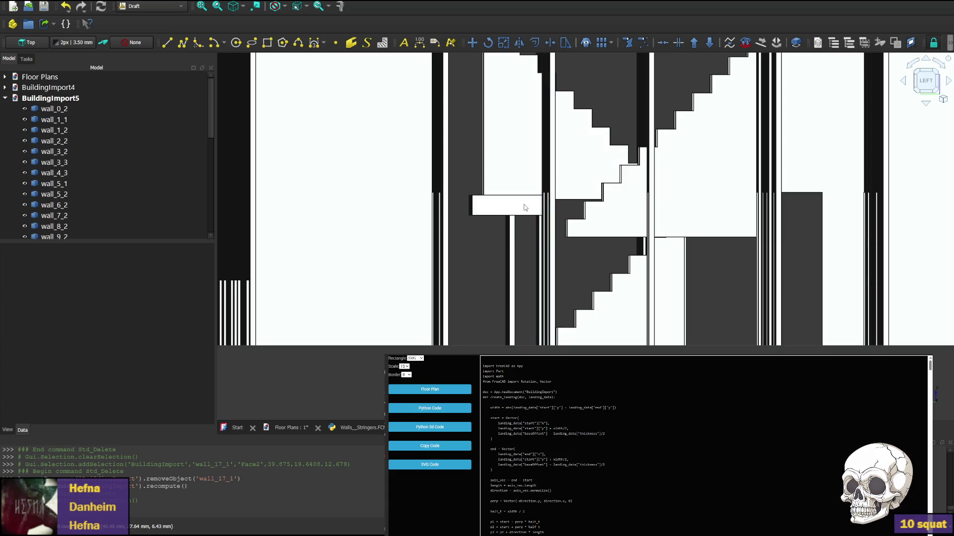
# Delete wall_15_2, wall_16_2, wall_14_0 and wall_8_2, then centre the stairs.
pyautogui.click(553, 246)
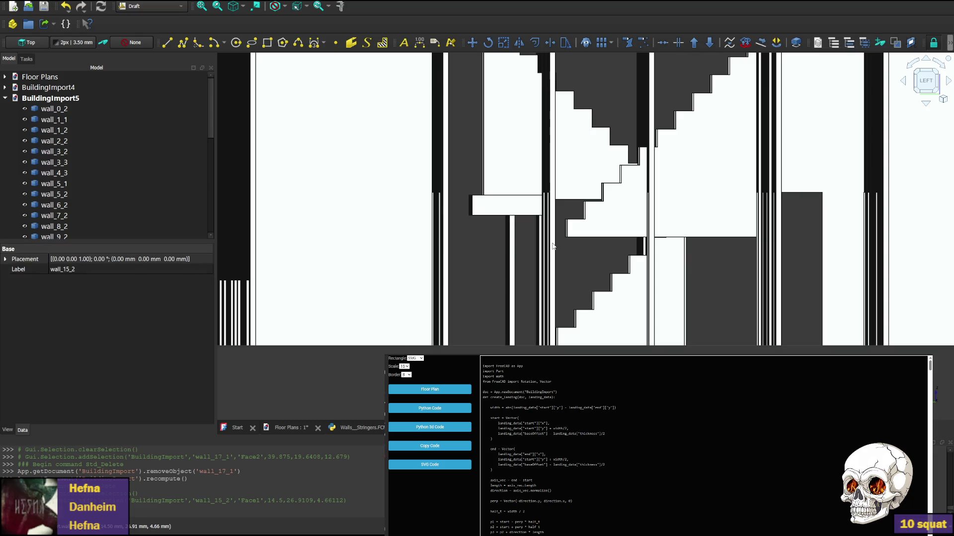
pyautogui.press('Delete')
pyautogui.click(551, 246)
pyautogui.press('Delete')
pyautogui.click(552, 246)
pyautogui.press('Delete')
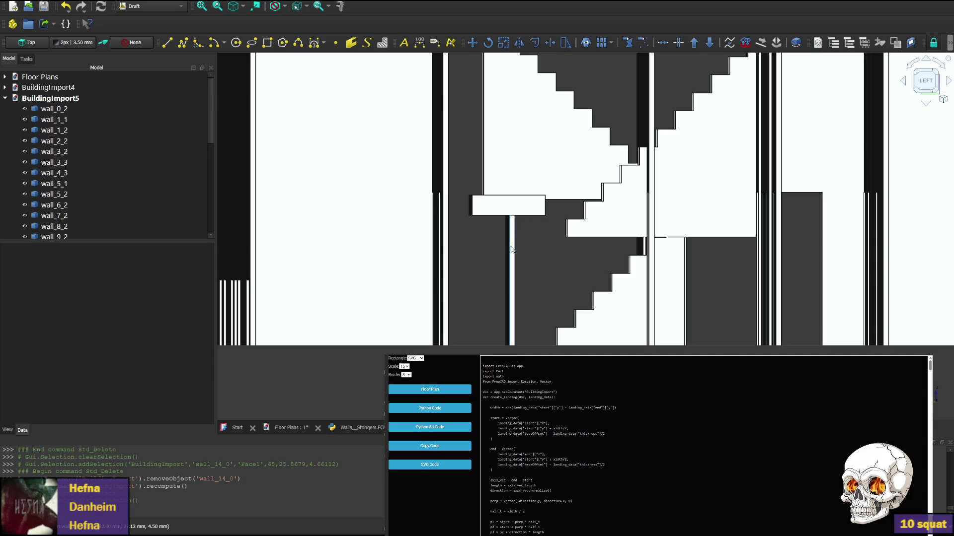
pyautogui.click(513, 250)
pyautogui.press('Delete')
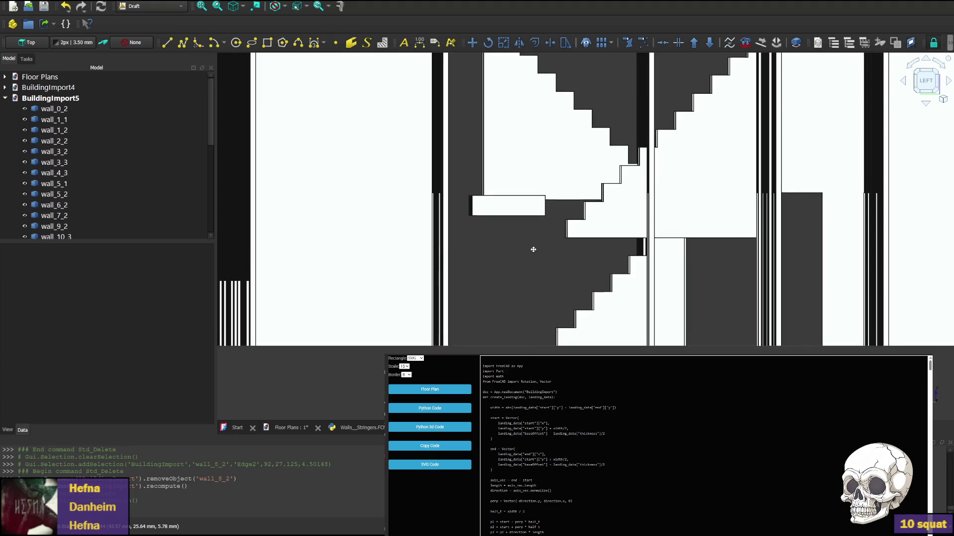
pyautogui.moveTo(524, 199); pyautogui.dragTo(434, 245, button='middle')
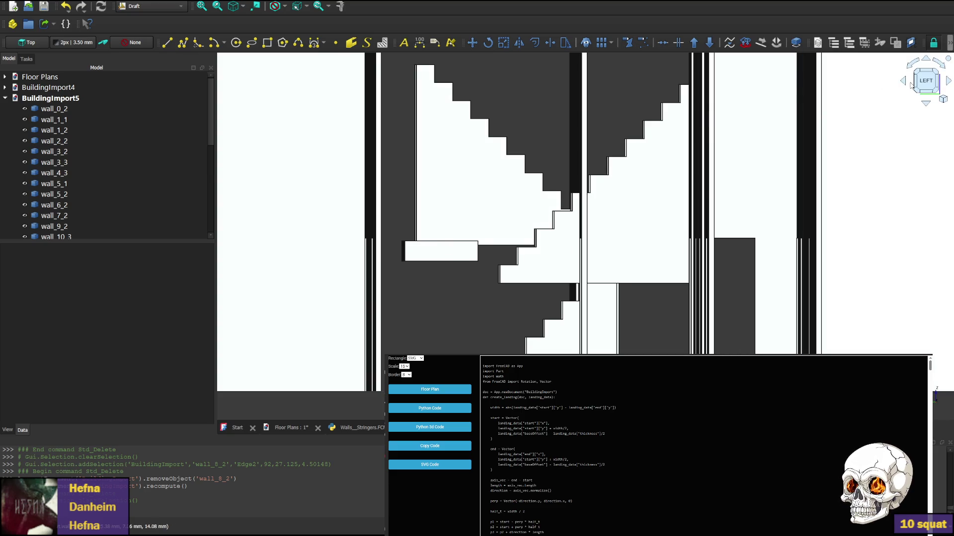
# From the rear view, delete wall_0_2, wall_13_0 and wall_5_2.
pyautogui.click(945, 82)
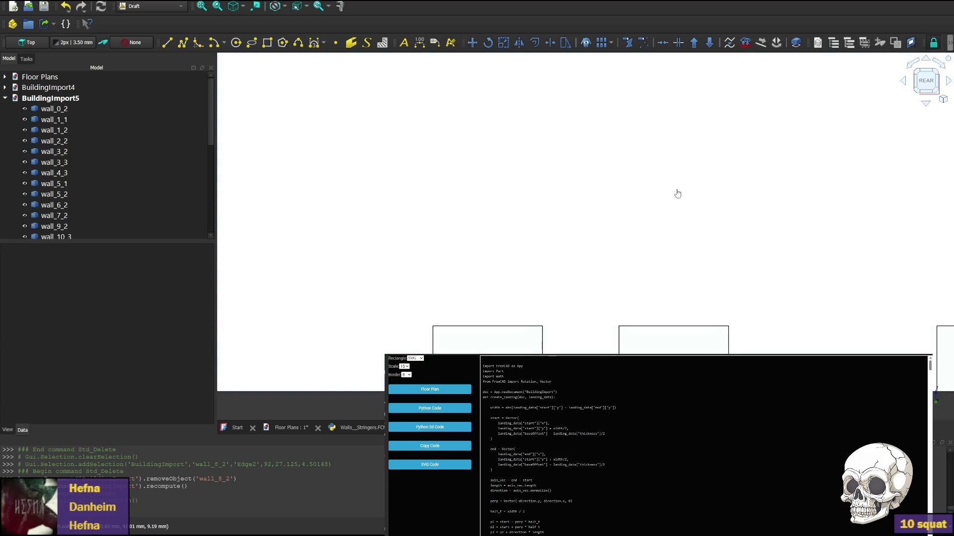
pyautogui.click(678, 192)
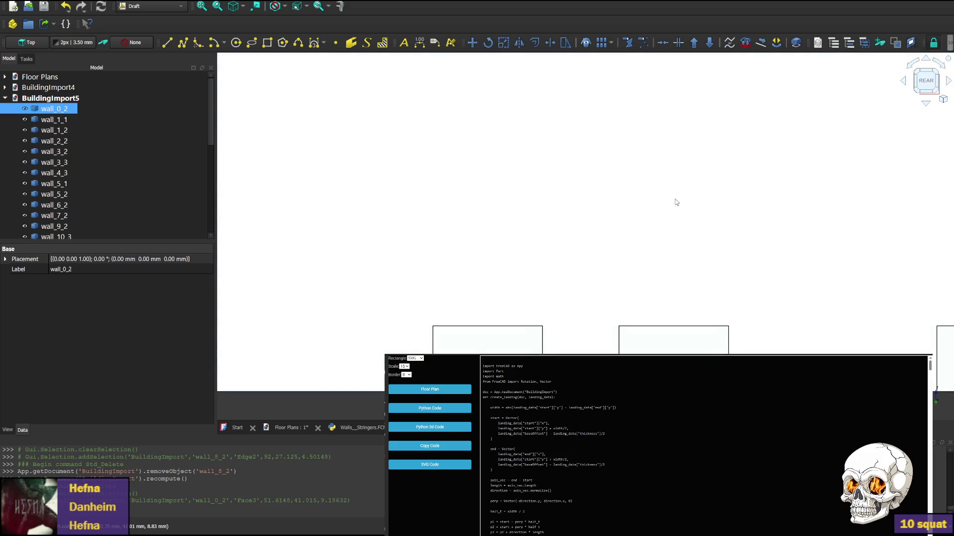
pyautogui.press('Delete')
pyautogui.click(574, 283)
pyautogui.press('Delete')
pyautogui.click(423, 300)
pyautogui.press('Delete')
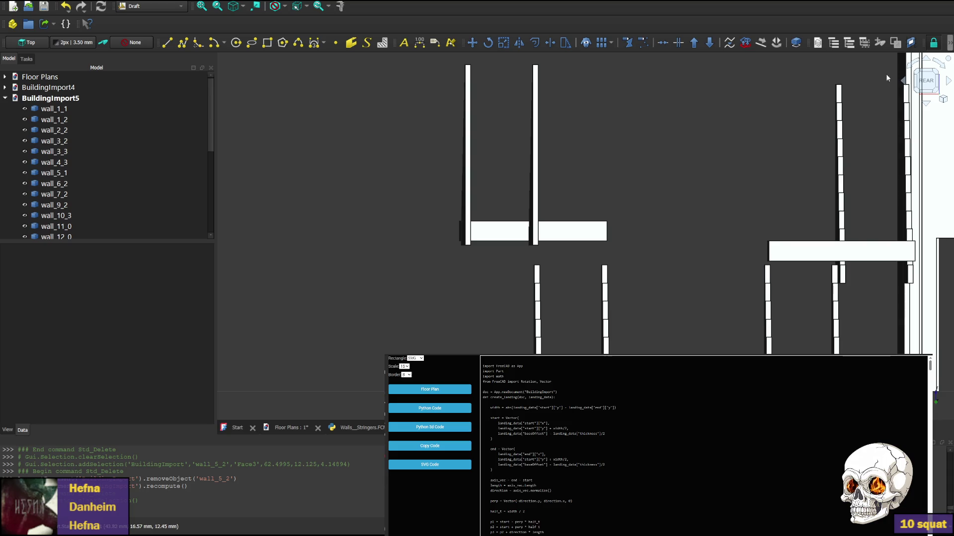
# Pan the plan view over the stair walls and lower slab, then switch to WebStorm.
pyautogui.click(926, 81)
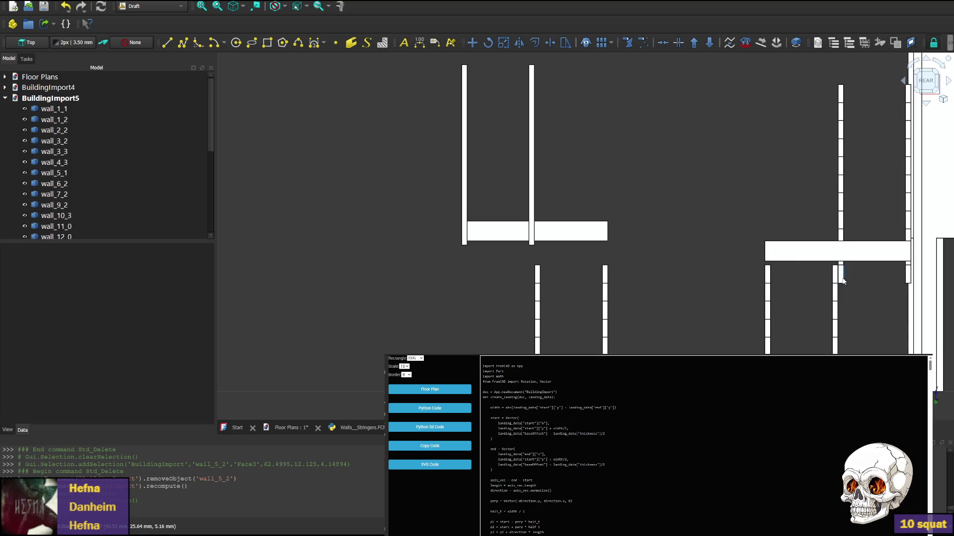
pyautogui.moveTo(841, 280); pyautogui.dragTo(700, 229, button='middle')
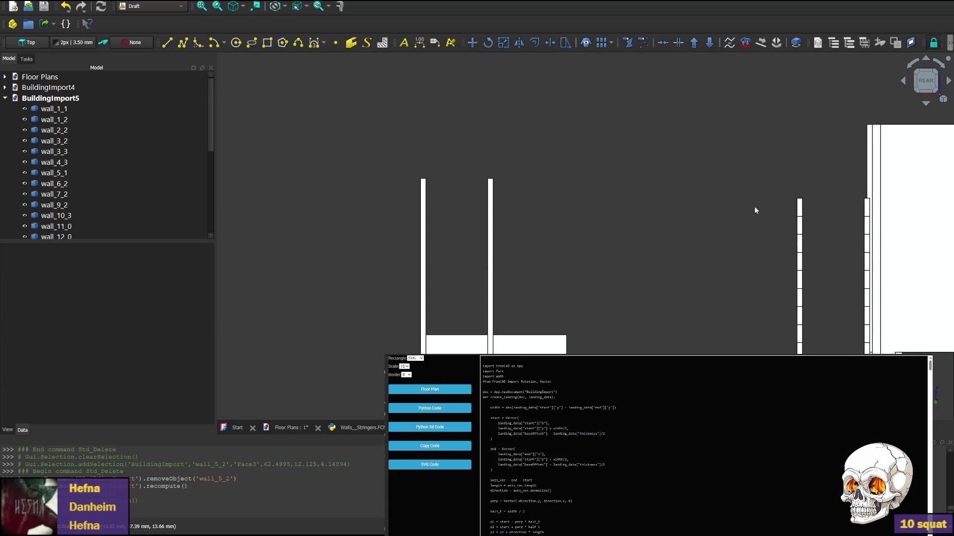
pyautogui.moveTo(754, 207); pyautogui.dragTo(674, 161, button='middle')
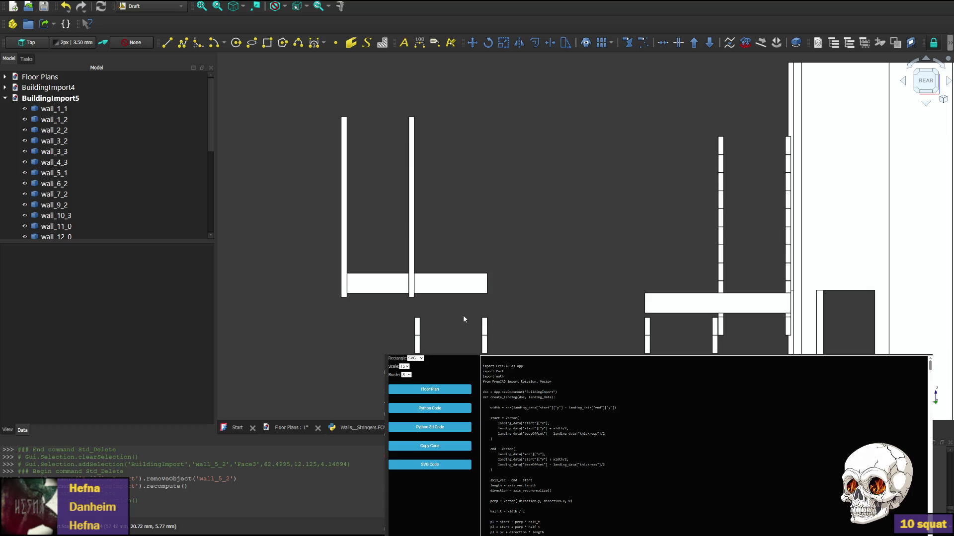
pyautogui.moveTo(462, 316); pyautogui.dragTo(428, 273, button='middle')
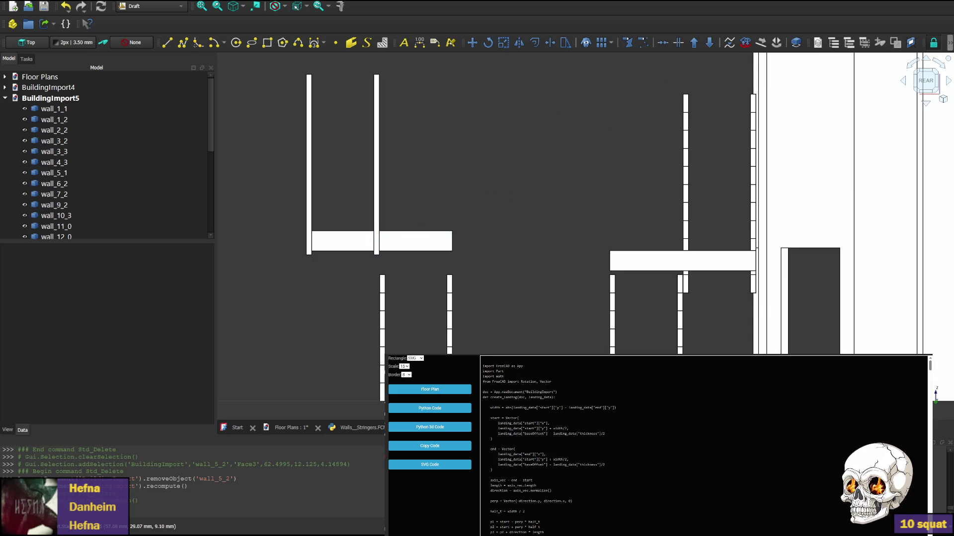
pyautogui.hotkey('alt', 'Tab')
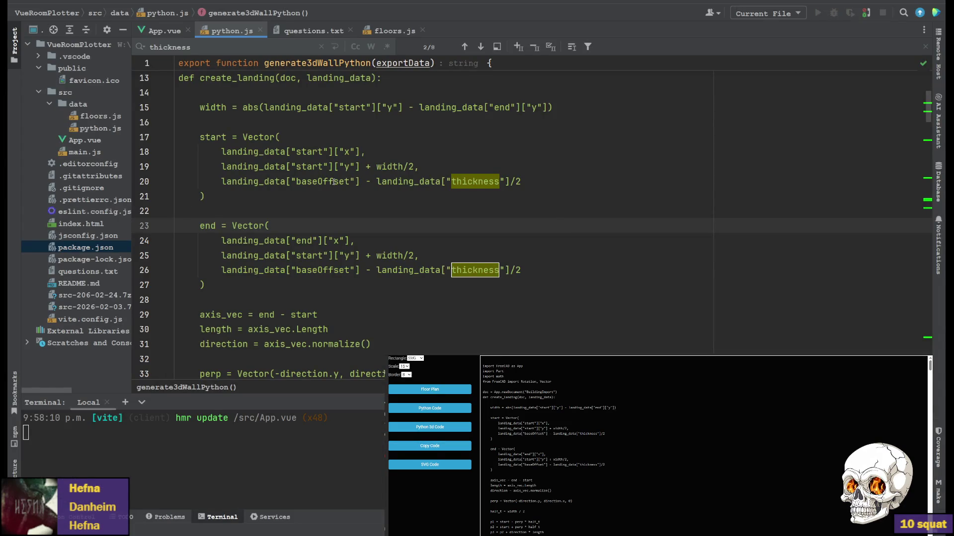
# In App.vue, search for room.z and step through its occurrences to the landing thickness.
pyautogui.click(164, 31)
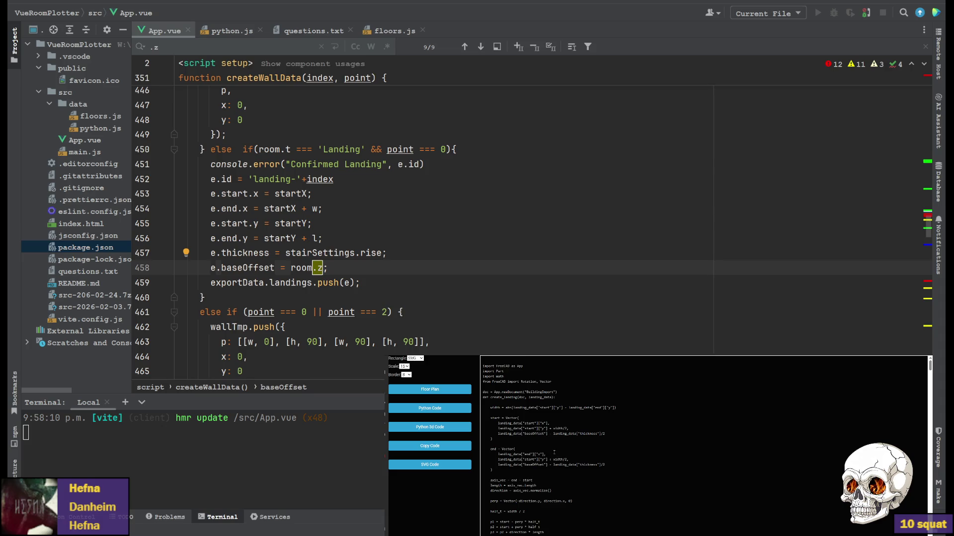
pyautogui.scroll(1, 447, 223)
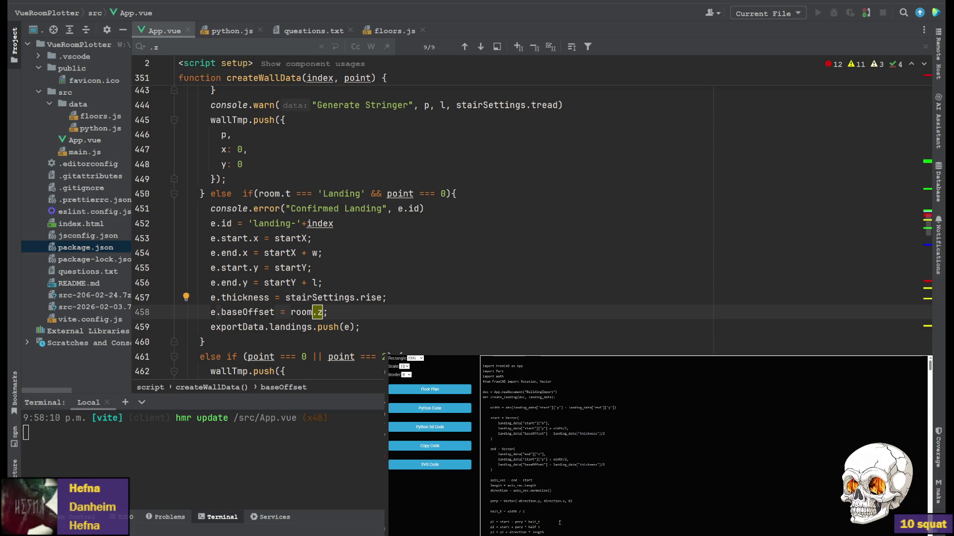
pyautogui.hotkey('ctrl', 'Left')
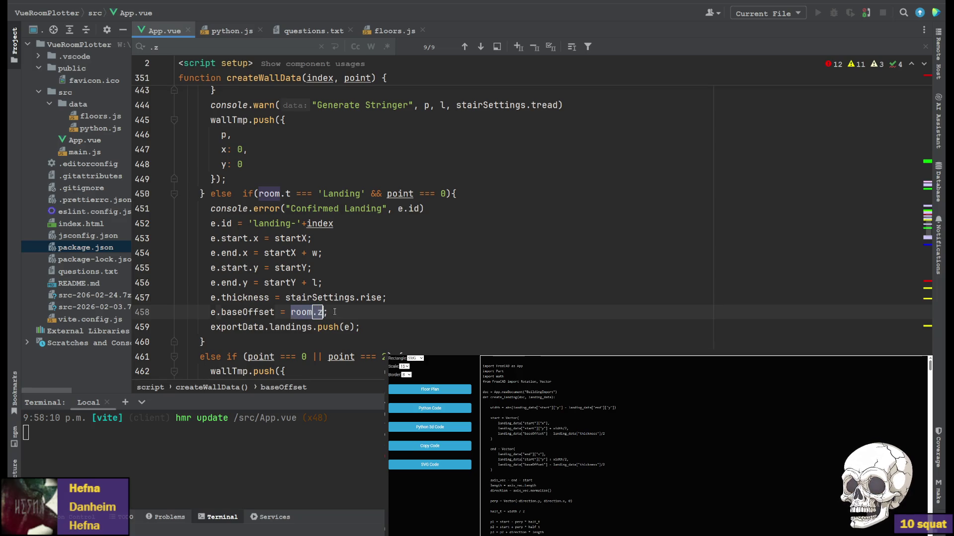
pyautogui.hotkey('ctrl', 'f')
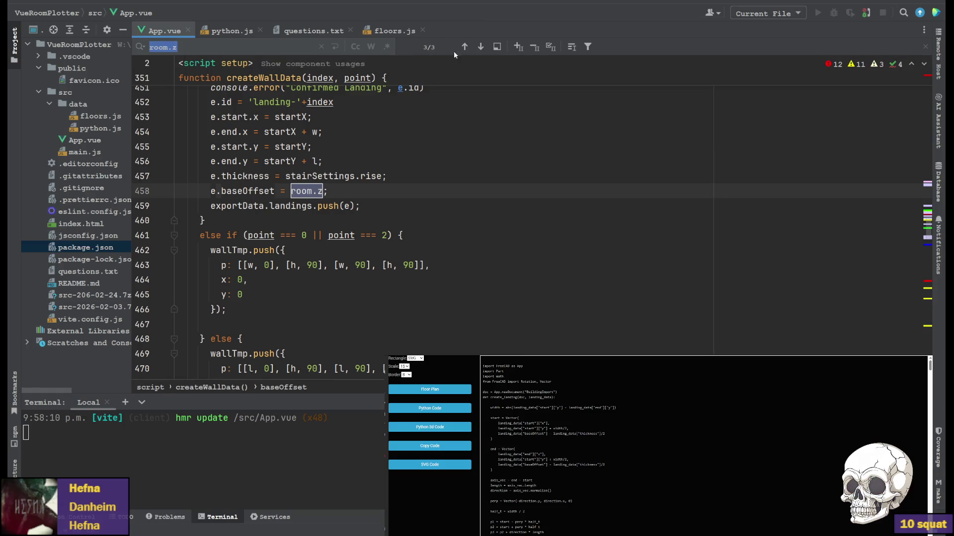
pyautogui.click(466, 49)
pyautogui.click(465, 48)
pyautogui.click(466, 49)
pyautogui.click(356, 176)
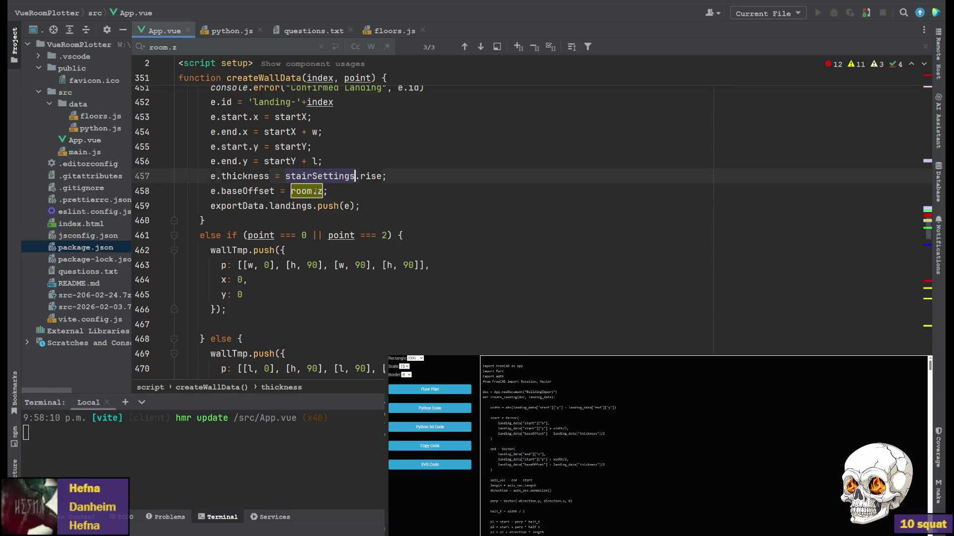
# Search for every .z use and step back to the one in drawRec.
pyautogui.click(323, 191)
pyautogui.moveTo(325, 191); pyautogui.dragTo(313, 192)
pyautogui.hotkey('ctrl', 'f')
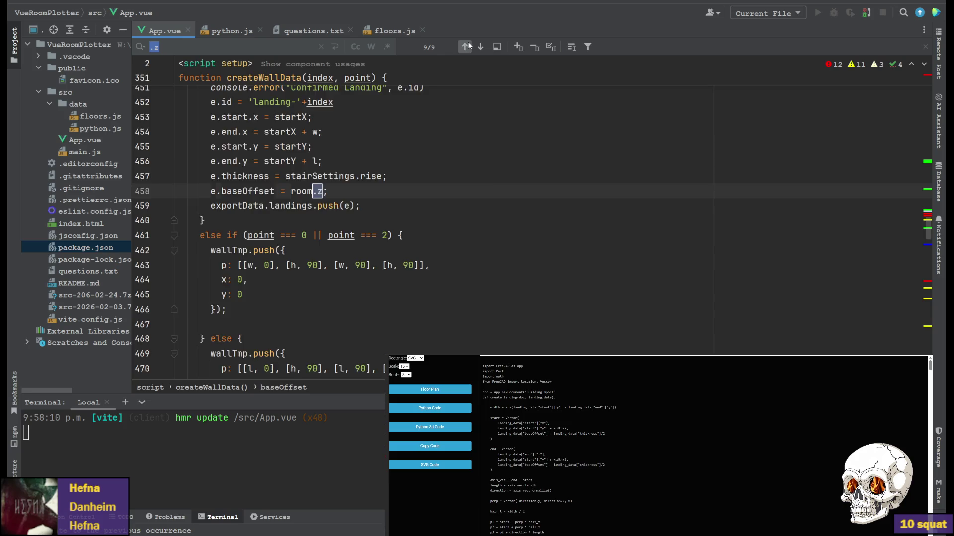
pyautogui.click(467, 46)
pyautogui.click(466, 47)
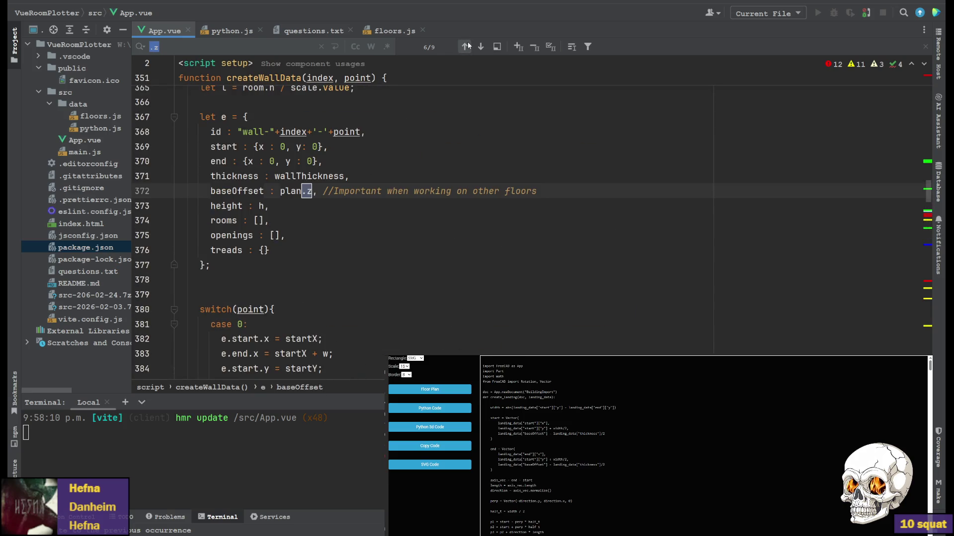
pyautogui.click(466, 47)
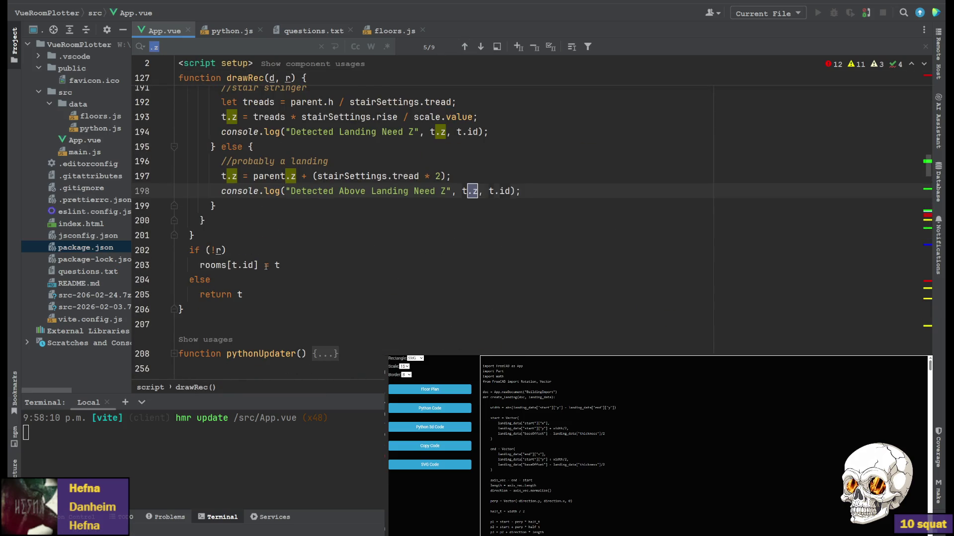
pyautogui.scroll(5, 298, 246)
pyautogui.scroll(3, 409, 232)
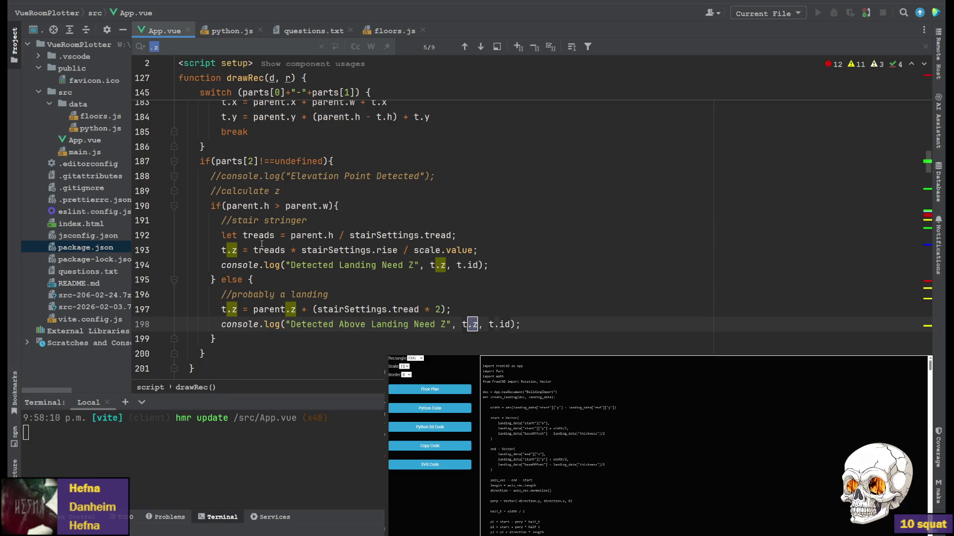
# Remove '/ scale.value' from the stringer height on line 193, keeping it as a comment.
pyautogui.doubleClick(268, 250)
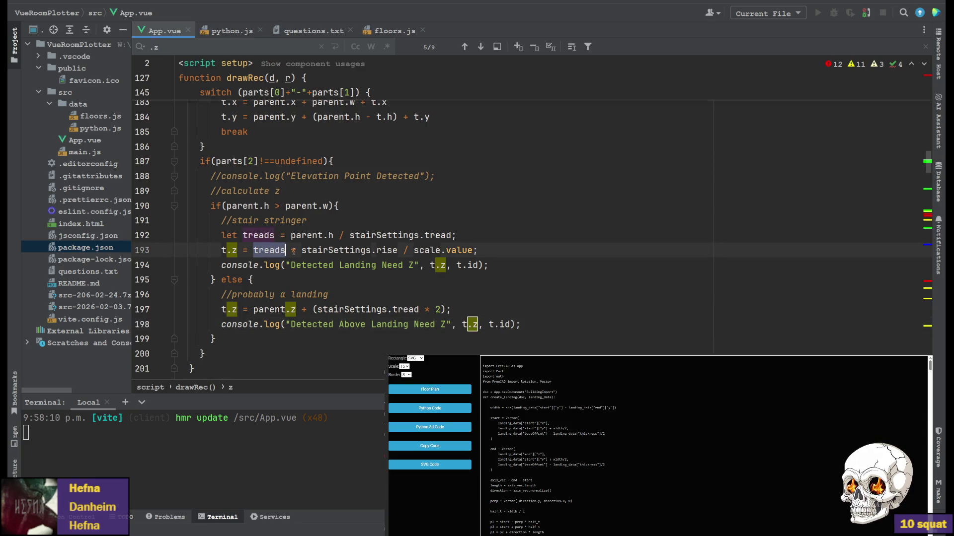
pyautogui.click(344, 251)
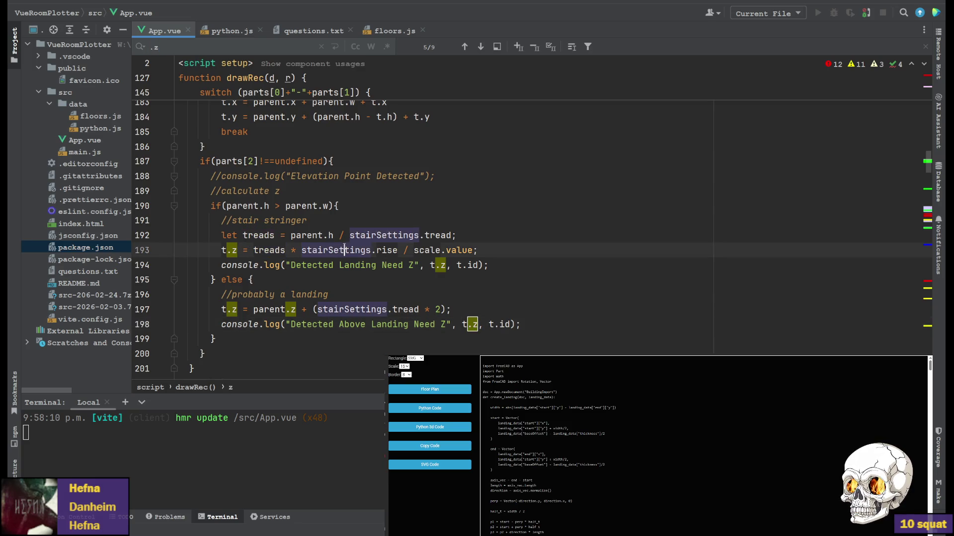
pyautogui.click(427, 251)
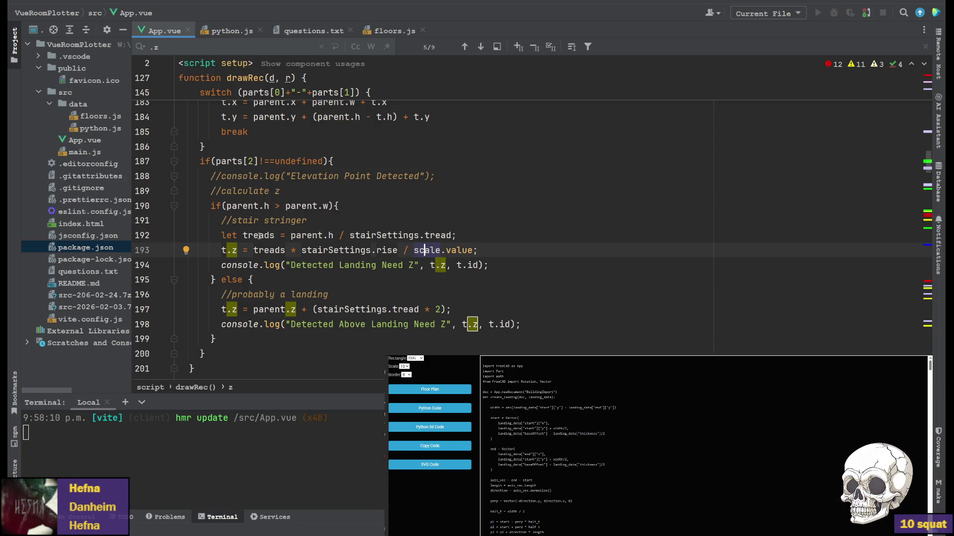
pyautogui.click(269, 250)
pyautogui.doubleClick(269, 251)
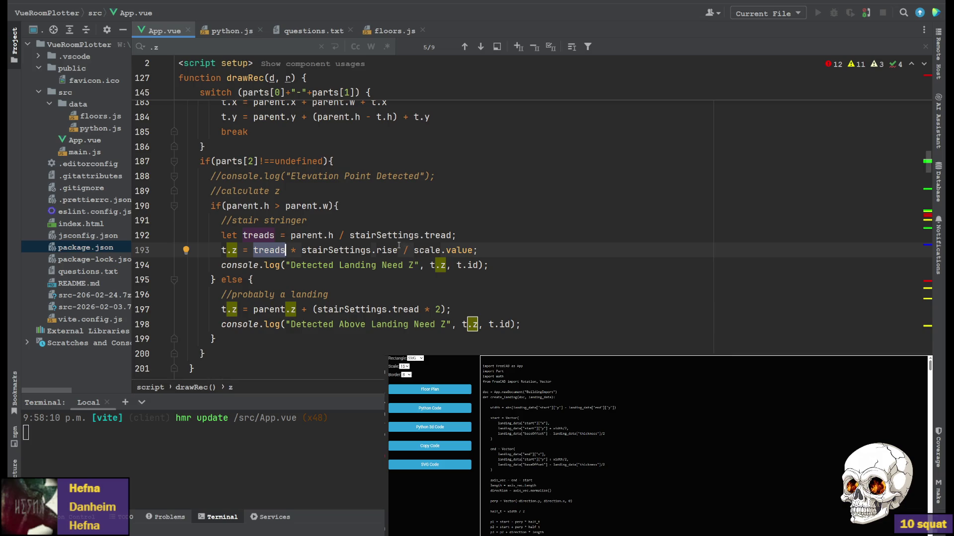
pyautogui.moveTo(399, 251); pyautogui.dragTo(475, 251)
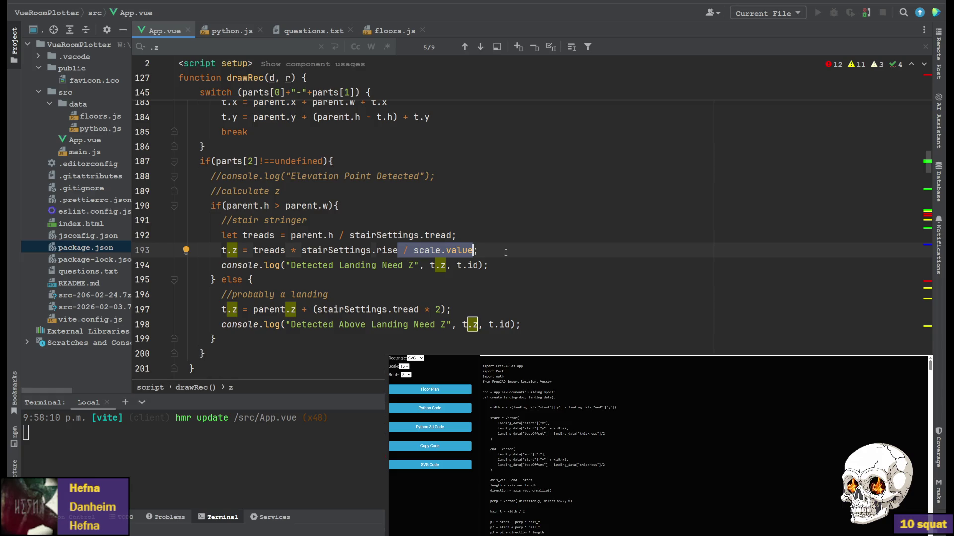
pyautogui.press('Delete')
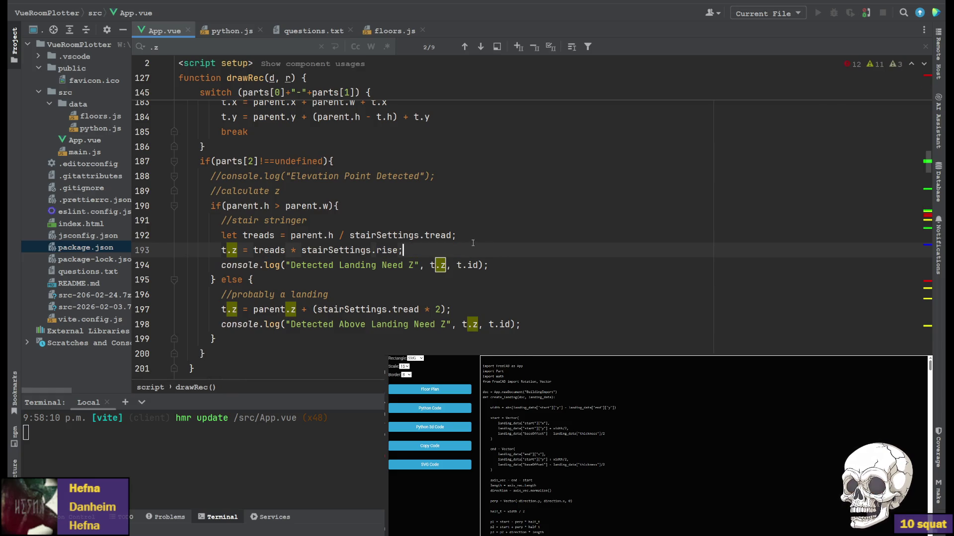
pyautogui.write('/')
pyautogui.write('/ / scale.value')
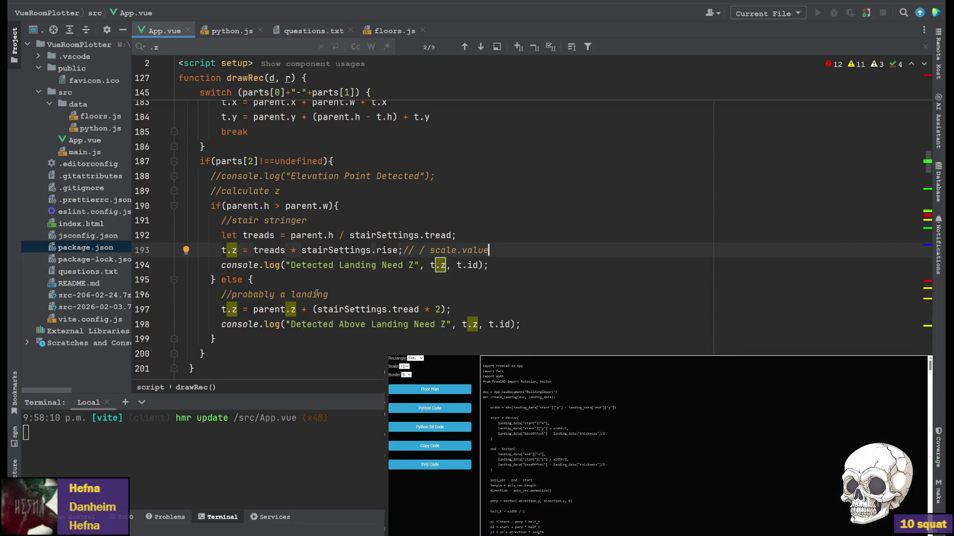
# Relabel the comments on lines 191 and 196 as landing and stair above landing, and save App.vue.
pyautogui.click(285, 218)
pyautogui.moveTo(232, 220); pyautogui.dragTo(344, 218)
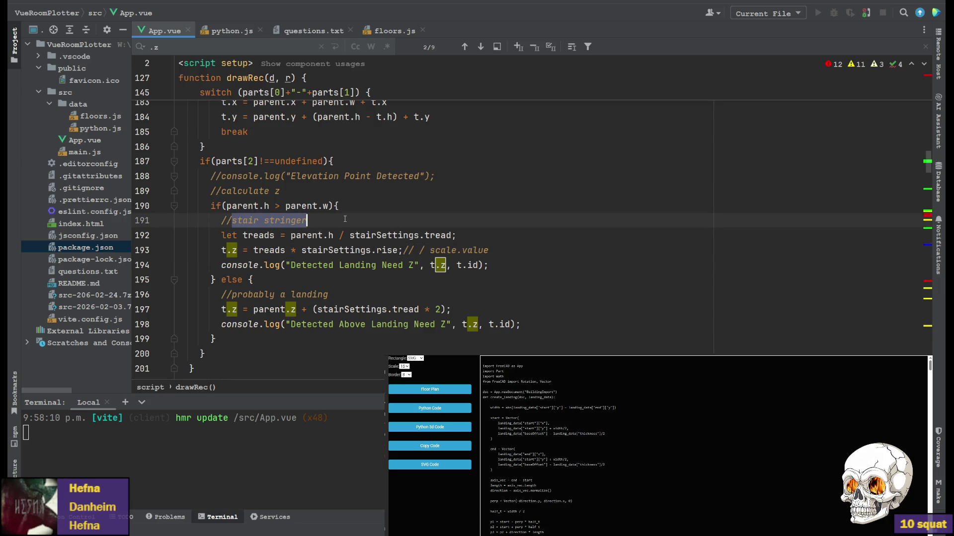
pyautogui.write('landing')
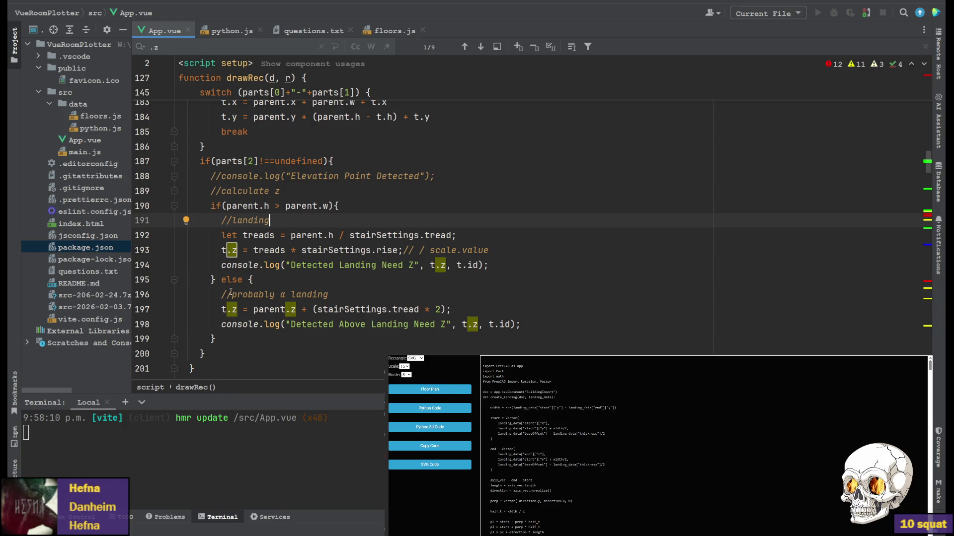
pyautogui.moveTo(232, 294); pyautogui.dragTo(329, 295)
pyautogui.write('stair above landing')
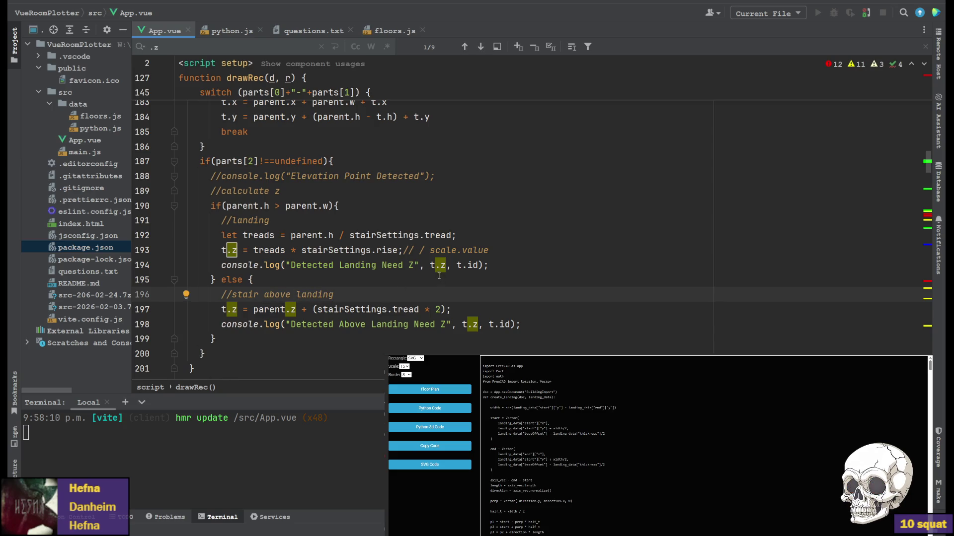
pyautogui.click(494, 216)
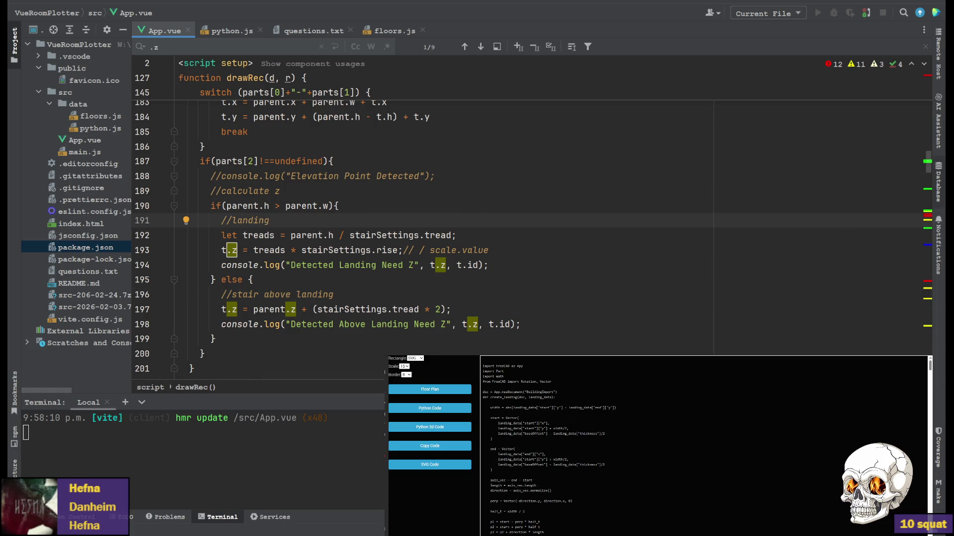
pyautogui.hotkey('ctrl', 's')
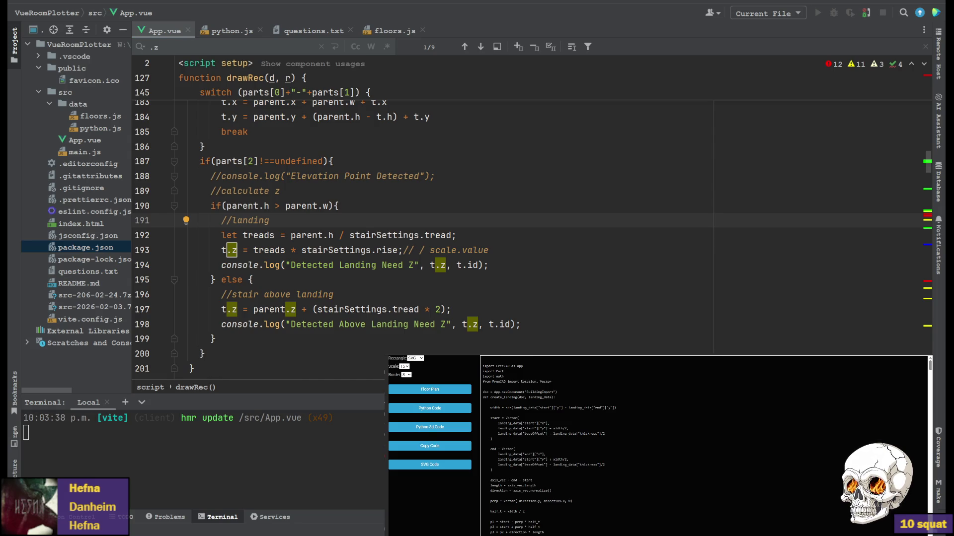
# Show the generated Python 3d Code in the overlay and copy it.
pyautogui.click(446, 448)
pyautogui.click(431, 428)
pyautogui.click(430, 445)
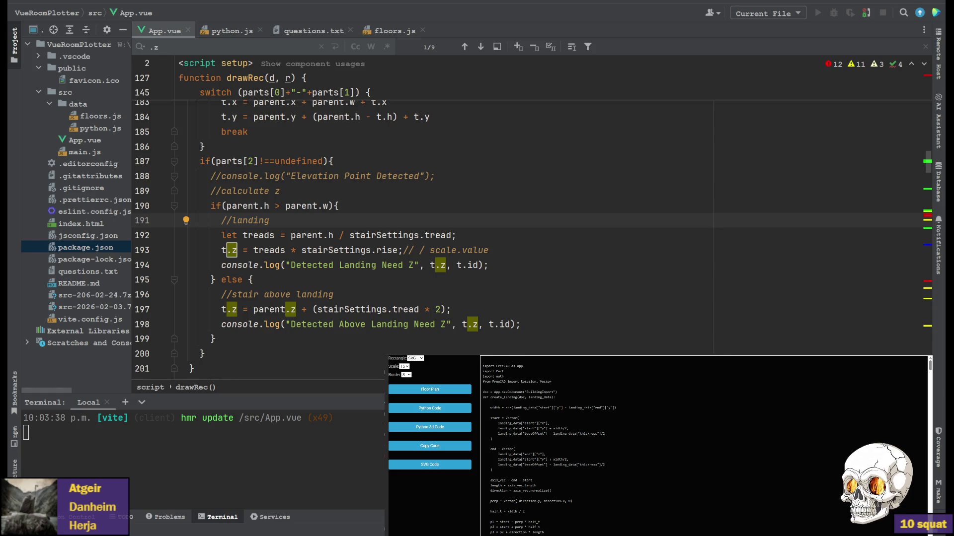
# Check the two landings and lower stair in FreeCAD, then return to App.vue.
pyautogui.hotkey('alt', 'Tab')
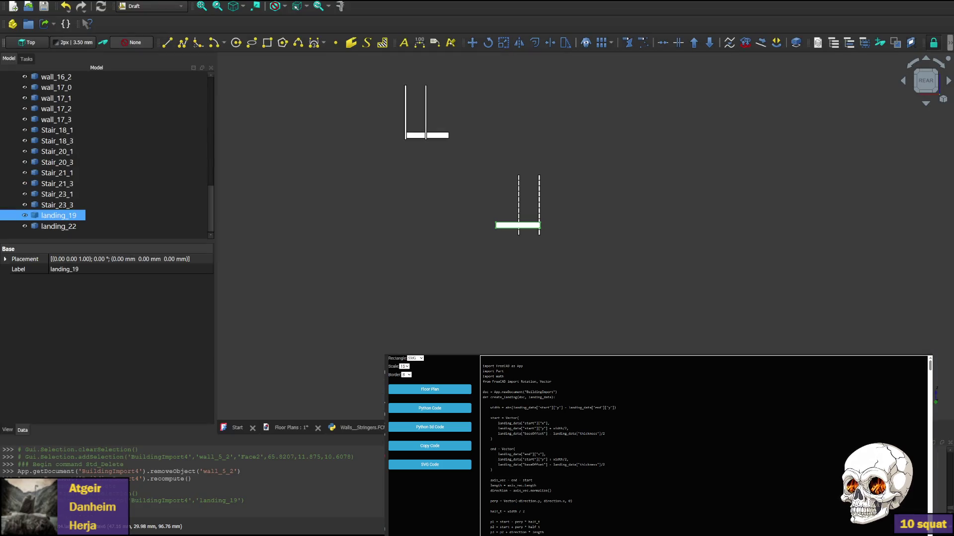
pyautogui.scroll(-3, 492, 243)
pyautogui.scroll(-3, 492, 244)
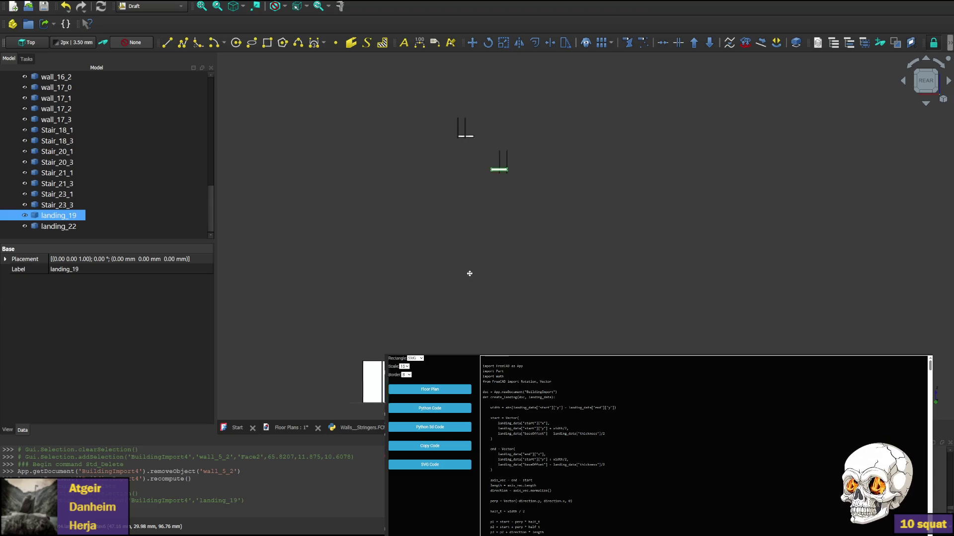
pyautogui.scroll(4, 490, 177)
pyautogui.scroll(3, 467, 293)
pyautogui.moveTo(467, 293); pyautogui.dragTo(440, 240, button='middle')
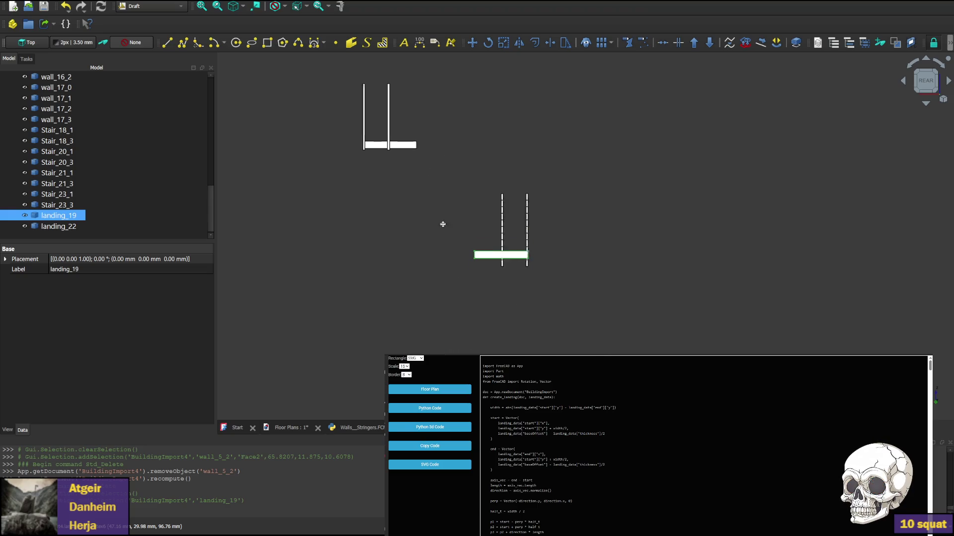
pyautogui.scroll(2, 433, 253)
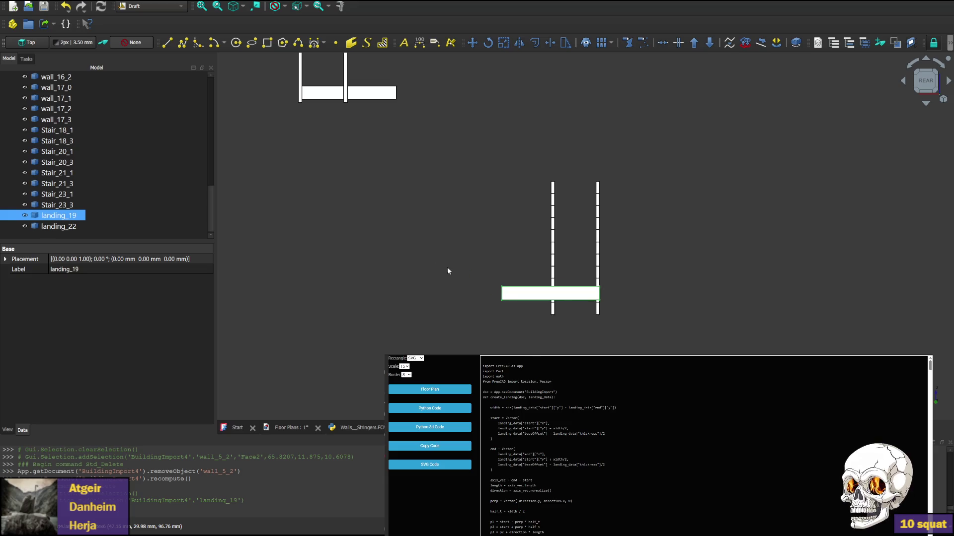
pyautogui.scroll(-2, 405, 176)
pyautogui.scroll(3, 404, 176)
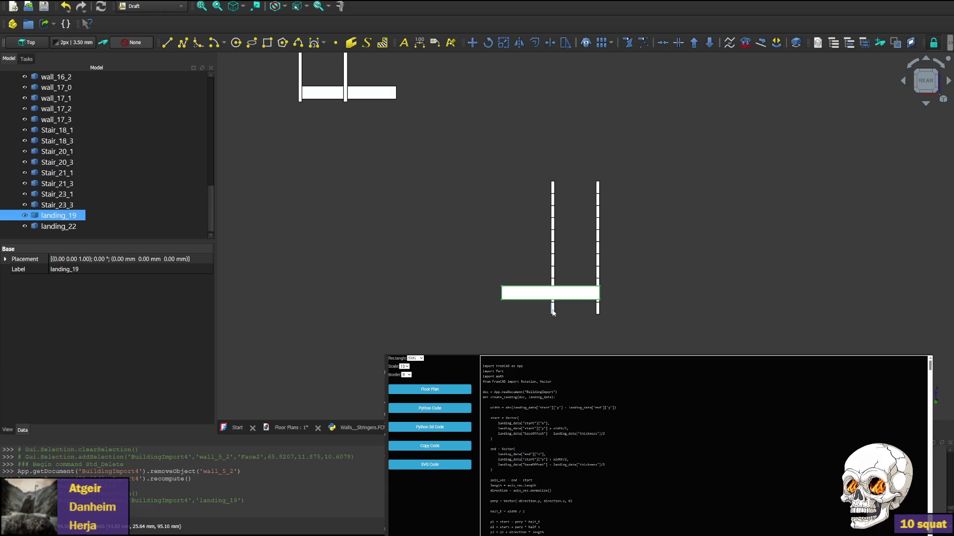
pyautogui.moveTo(445, 207)
pyautogui.mouseDown(button='middle')
pyautogui.moveTo(409, 322)
pyautogui.moveTo(395, 272)
pyautogui.mouseUp(button='middle')
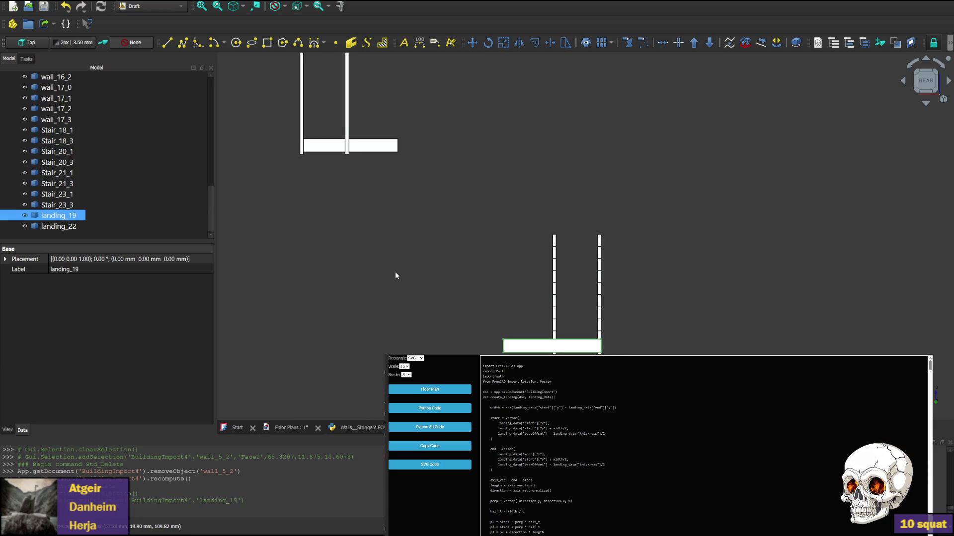
pyautogui.scroll(-2, 419, 275)
pyautogui.hotkey('alt', 'Tab')
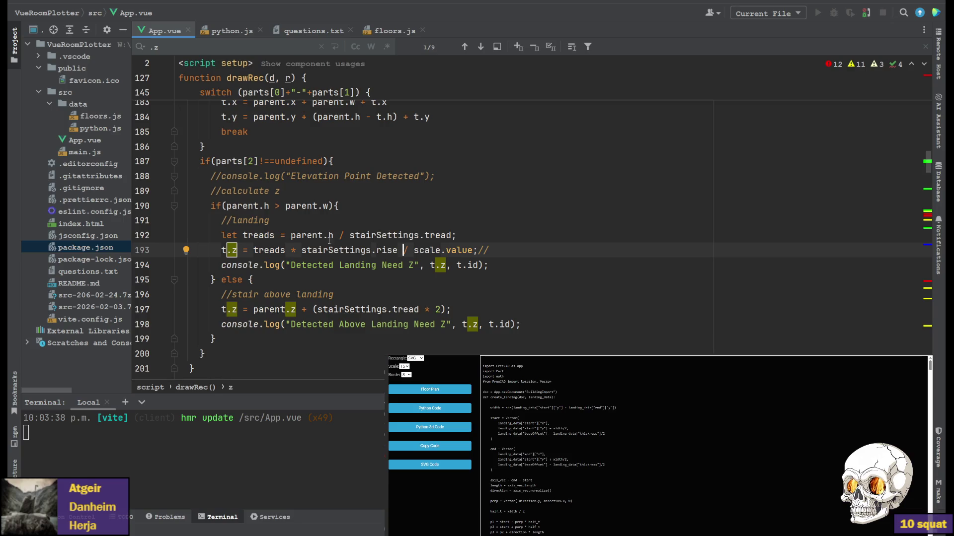
# Add treads to the landing log call and make it console.error.
pyautogui.doubleClick(269, 251)
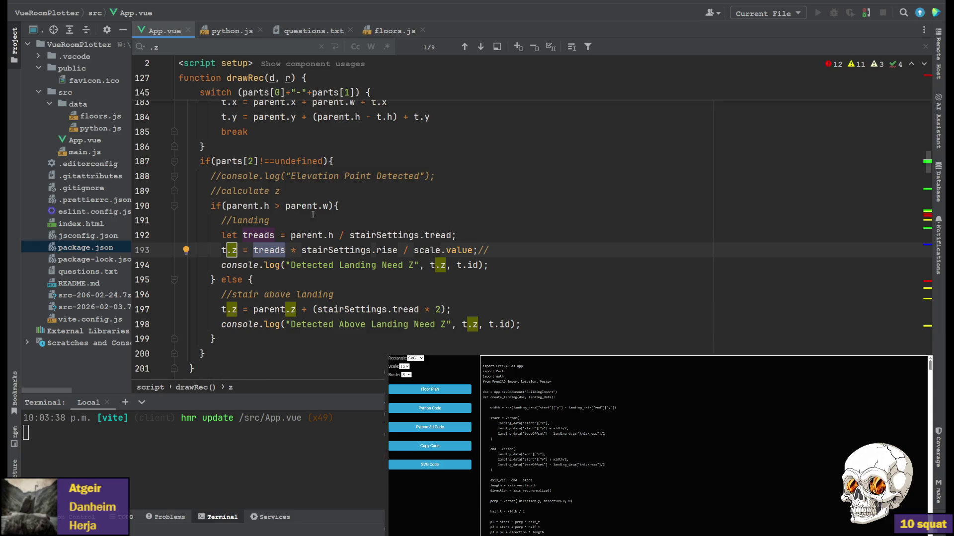
pyautogui.doubleClick(259, 236)
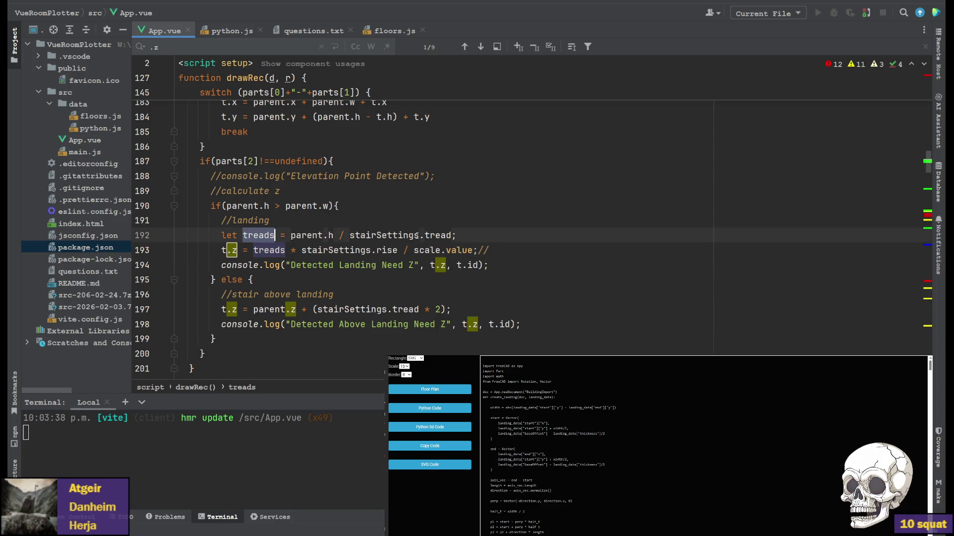
pyautogui.click(431, 265)
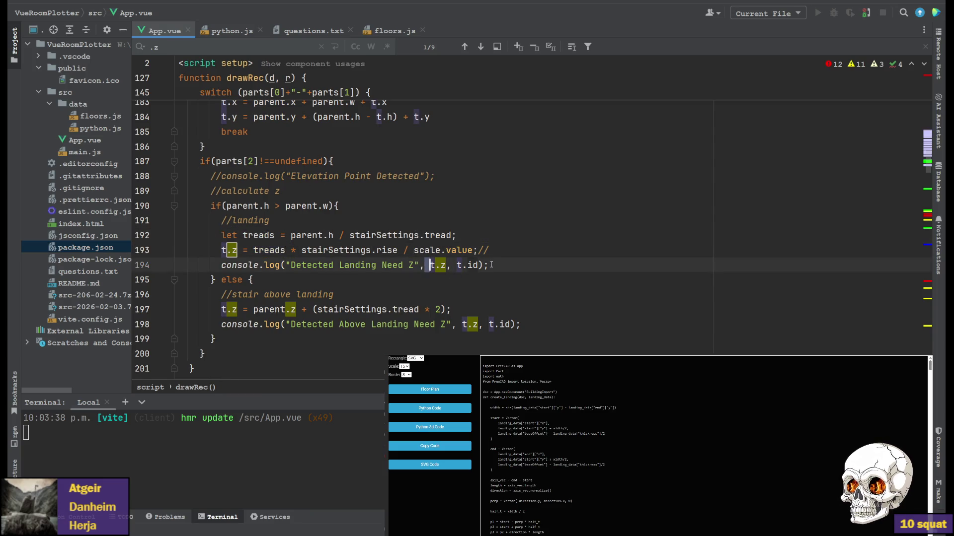
pyautogui.write('treads,')
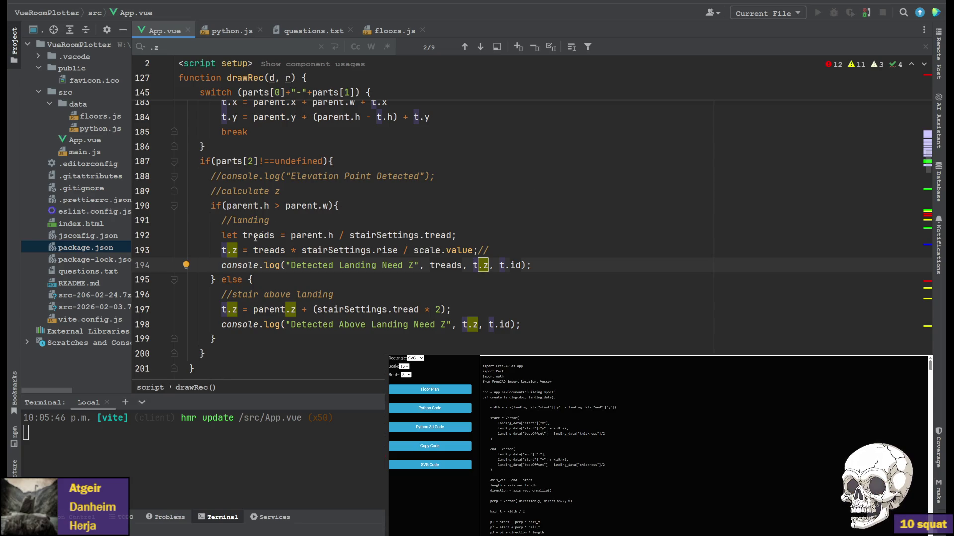
pyautogui.click(280, 266)
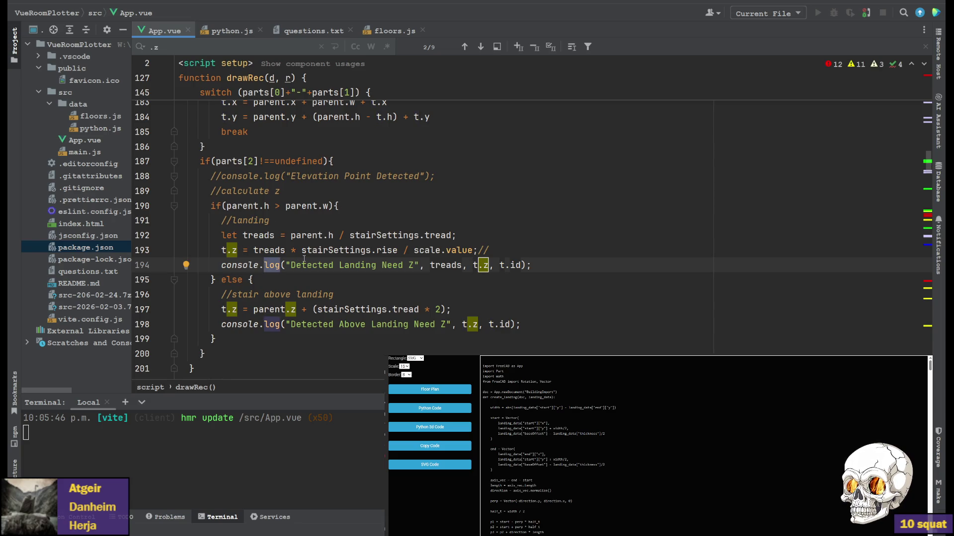
pyautogui.write('error')
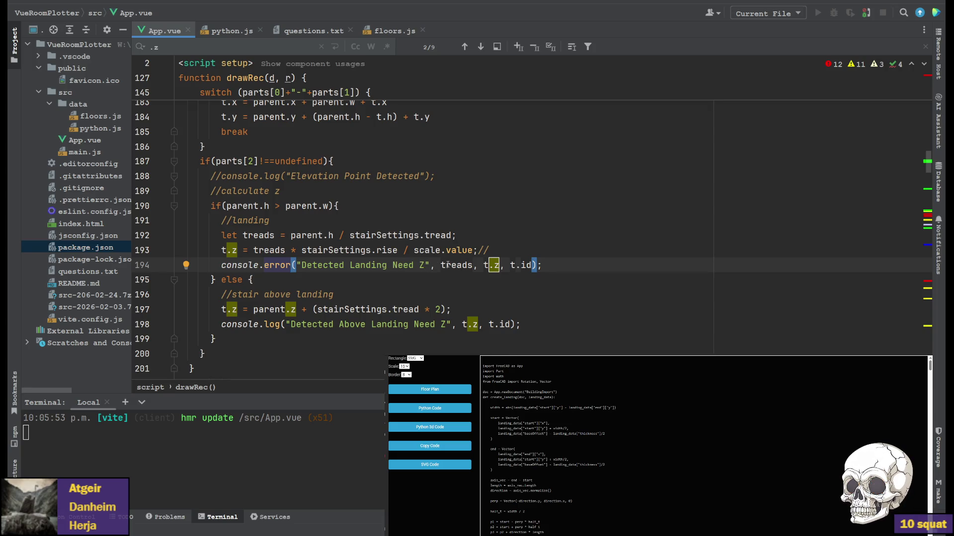
# Move '/ scale.value' from line 193 to after parent.h on line 192.
pyautogui.moveTo(398, 251); pyautogui.dragTo(475, 251)
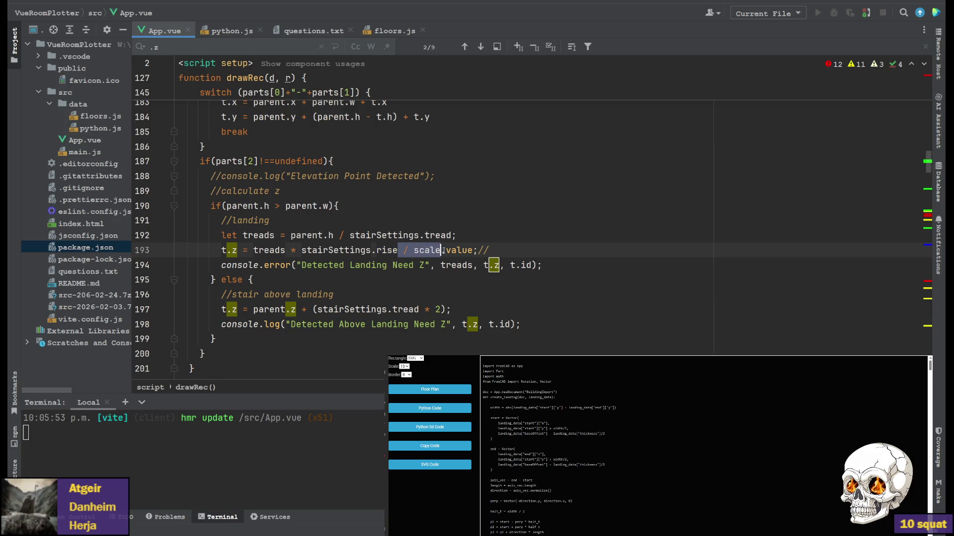
pyautogui.hotkey('ctrl', 'x')
pyautogui.click(334, 236)
pyautogui.hotkey('ctrl', 'v')
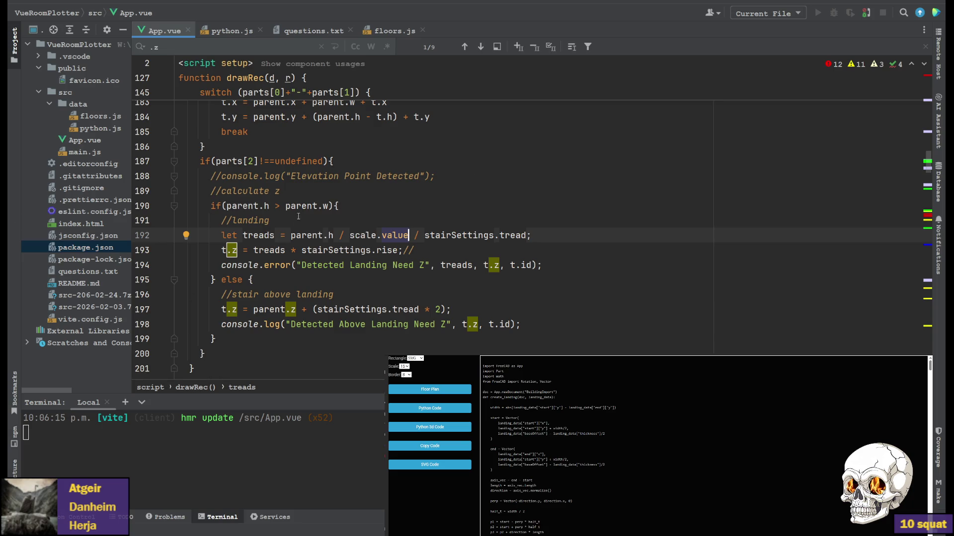
# Wrap the line 192 tread count in Math.round(…) and save App.vue.
pyautogui.hotkey('ctrl', 'shift', 'Left')
pyautogui.hotkey('ctrl', 'shift', 'Left')
pyautogui.hotkey('ctrl', 'shift', 'Left')
pyautogui.press('Left')
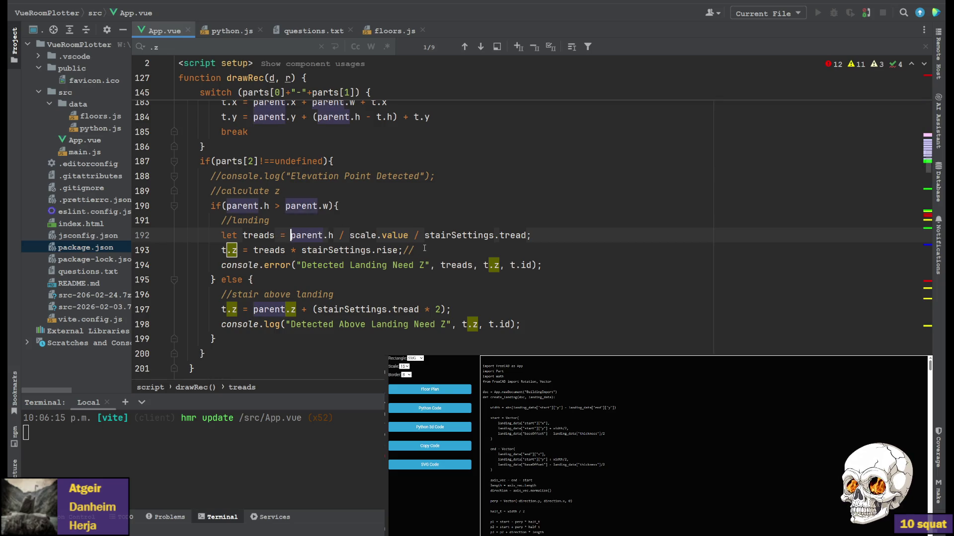
pyautogui.write('Math.')
pyautogui.write('round(')
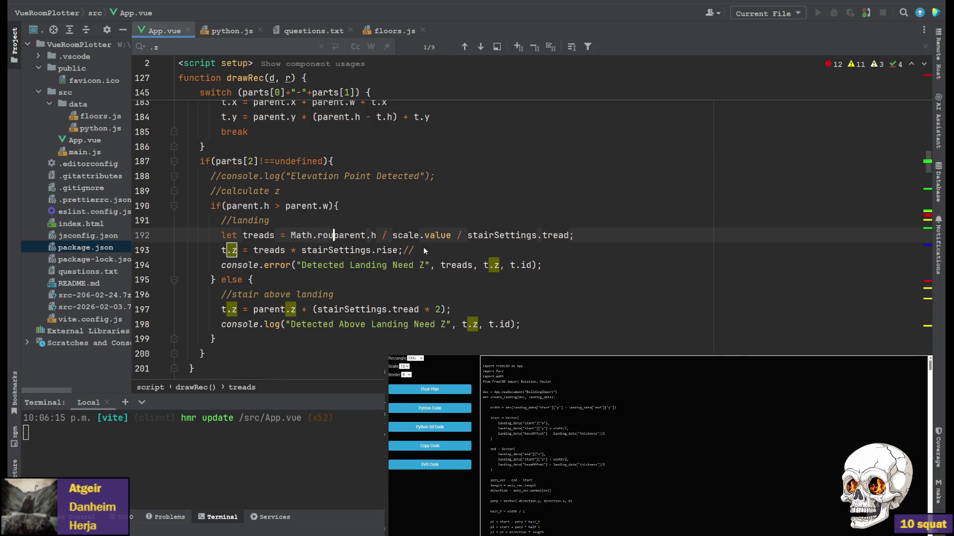
pyautogui.press('End')
pyautogui.press('Left')
pyautogui.write(')')
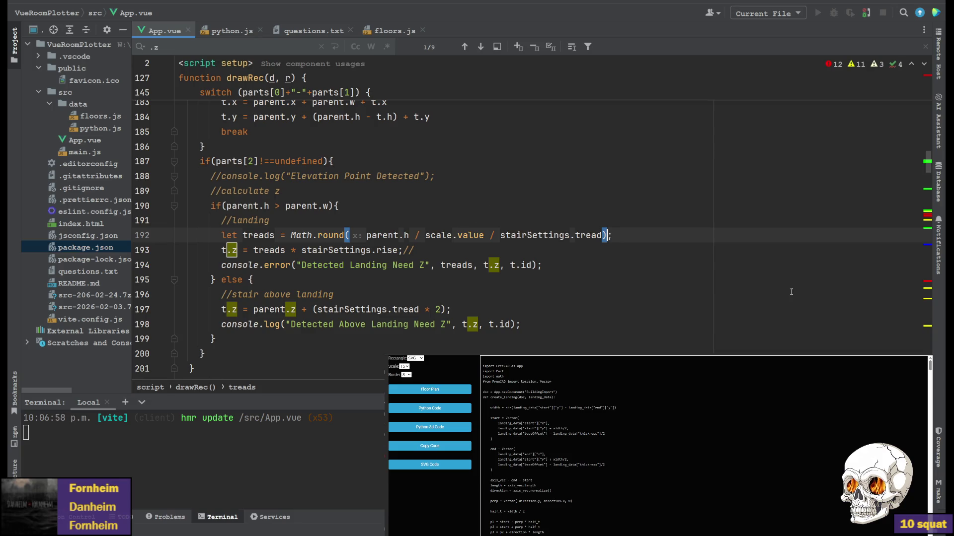
pyautogui.hotkey('ctrl', 's')
# Return to FreeCAD and view the BuildingImport6 model from the rear, framed on the stairs.
pyautogui.hotkey('alt', 'Tab')
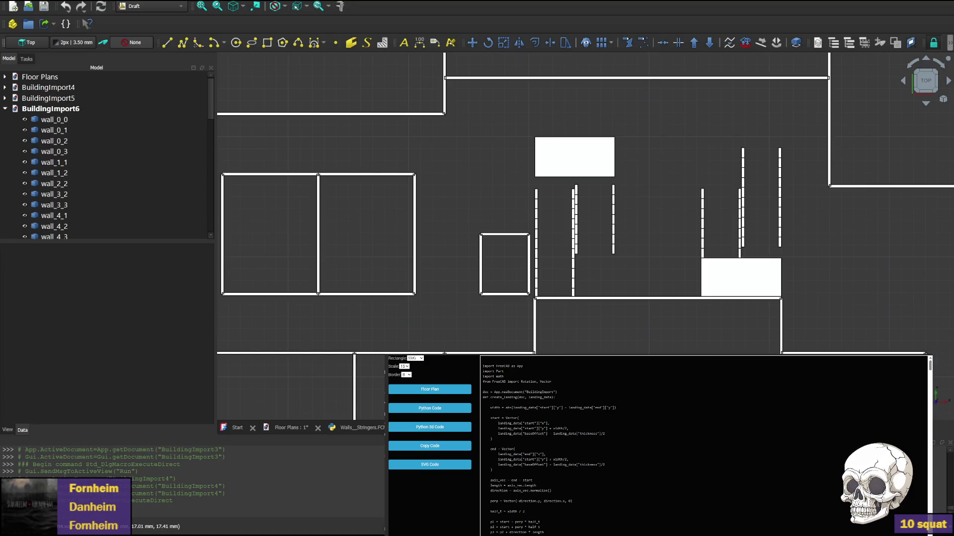
pyautogui.moveTo(648, 202); pyautogui.dragTo(576, 179, button='middle')
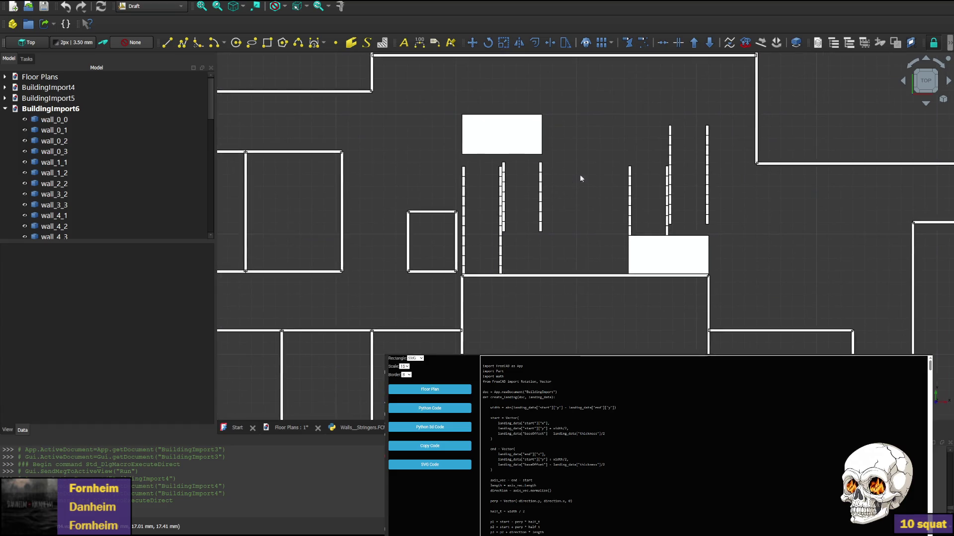
pyautogui.click(928, 106)
pyautogui.click(928, 106)
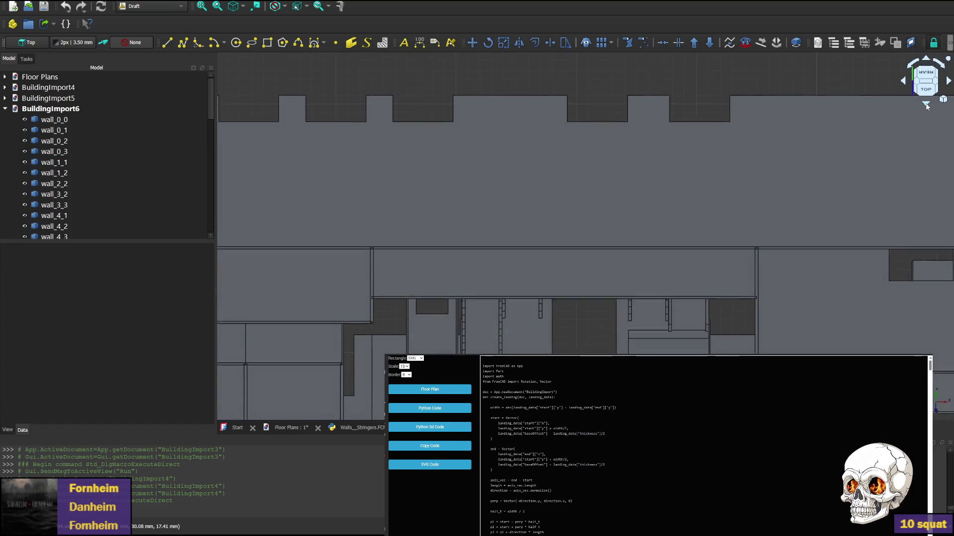
pyautogui.moveTo(526, 217); pyautogui.dragTo(524, 138, button='middle')
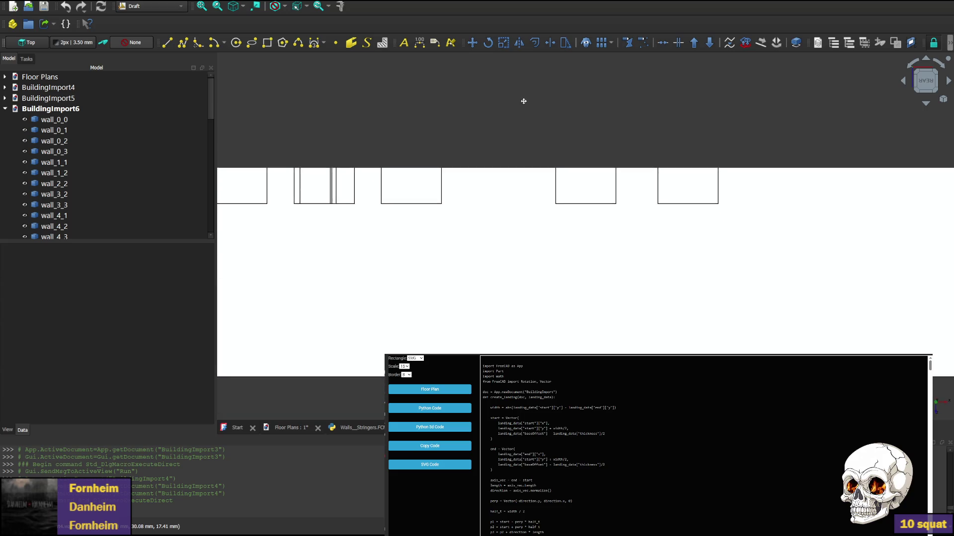
# Delete the seven walls hiding the stairs, including wall_0_0 and wall_3_2.
pyautogui.click(515, 298)
pyautogui.press('Delete')
pyautogui.scroll(3, 515, 298)
pyautogui.click(510, 335)
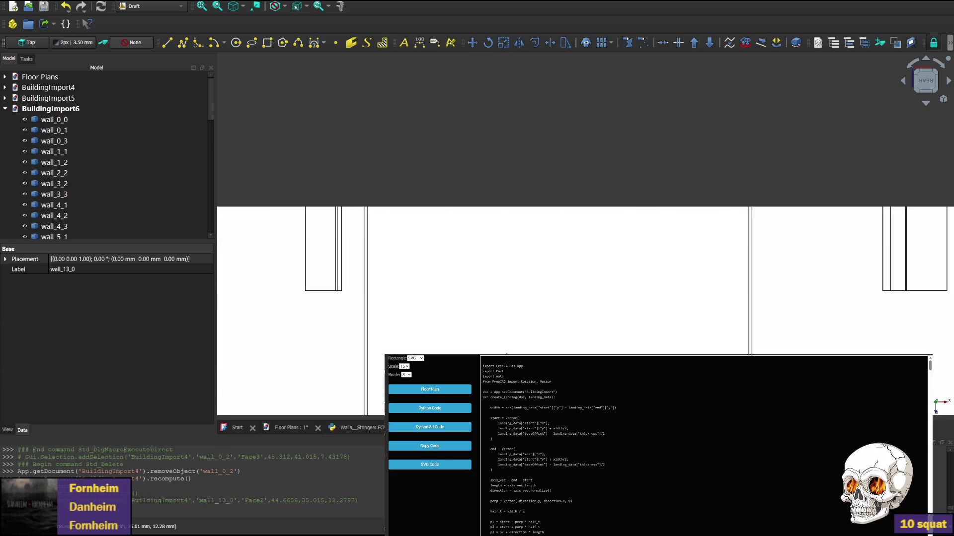
pyautogui.press('Delete')
pyautogui.click(577, 246)
pyautogui.press('Delete')
pyautogui.click(596, 321)
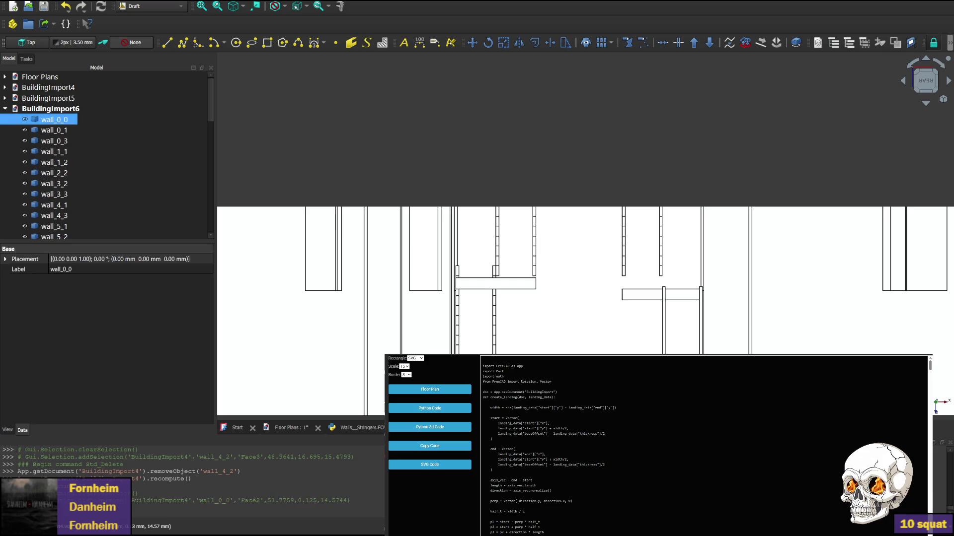
pyautogui.press('Delete')
pyautogui.click(449, 276)
pyautogui.press('Delete')
pyautogui.click(406, 247)
pyautogui.press('Delete')
pyautogui.click(383, 298)
pyautogui.press('Delete')
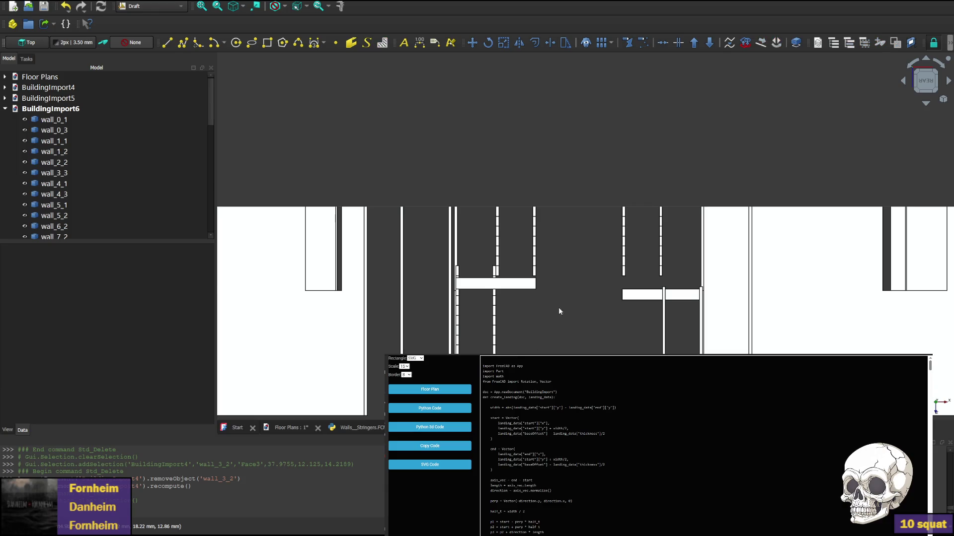
pyautogui.scroll(3, 537, 298)
pyautogui.scroll(3, 522, 261)
pyautogui.scroll(-3, 511, 229)
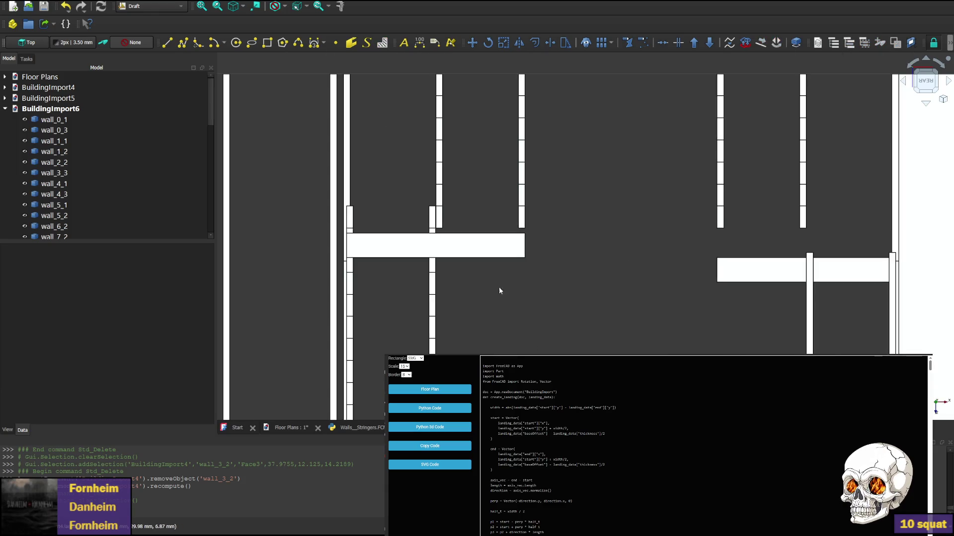
pyautogui.scroll(1, 492, 287)
# Inspect both stair landings, then return to the walls-and-stringers macro code.
pyautogui.moveTo(522, 224); pyautogui.dragTo(462, 246, button='middle')
pyautogui.scroll(1, 451, 252)
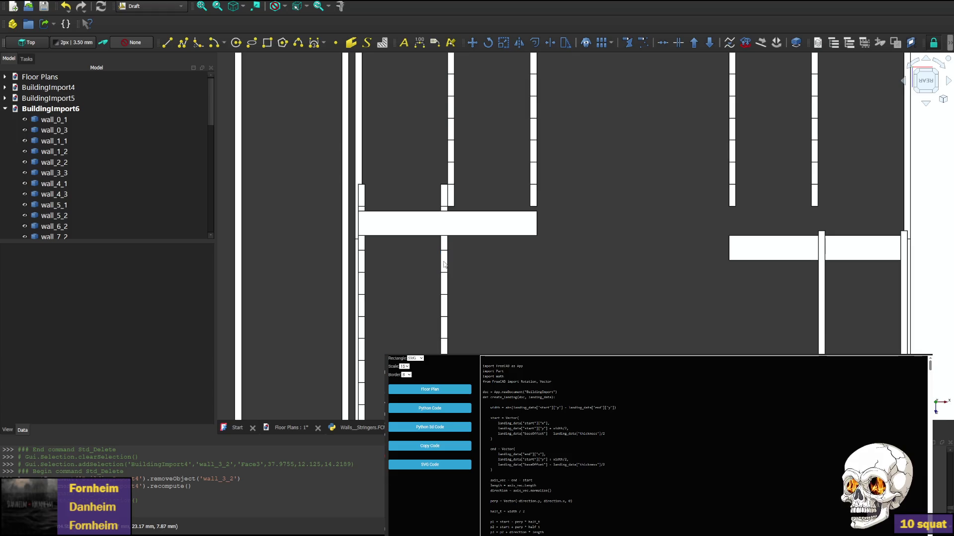
pyautogui.moveTo(805, 241); pyautogui.dragTo(577, 249, button='middle')
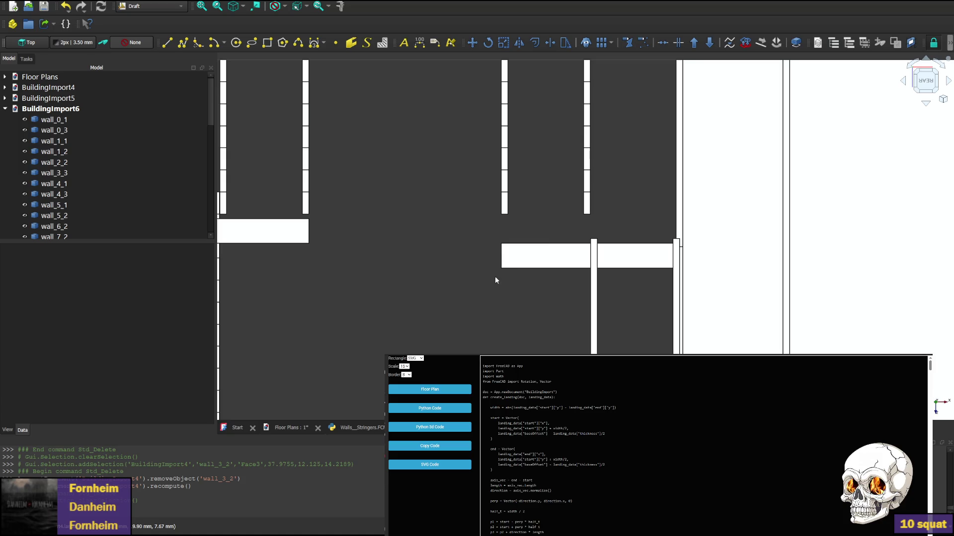
pyautogui.moveTo(417, 223); pyautogui.dragTo(543, 338, button='middle')
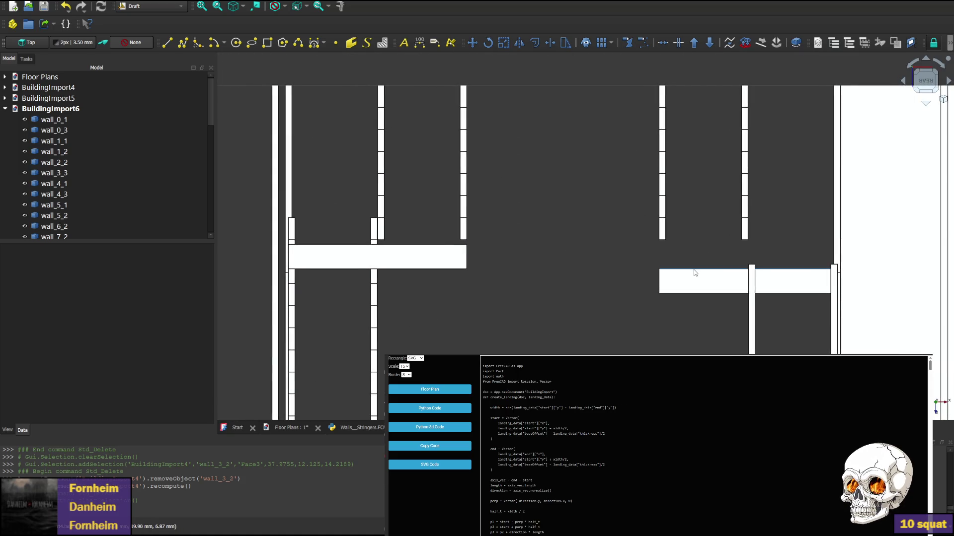
pyautogui.click(362, 428)
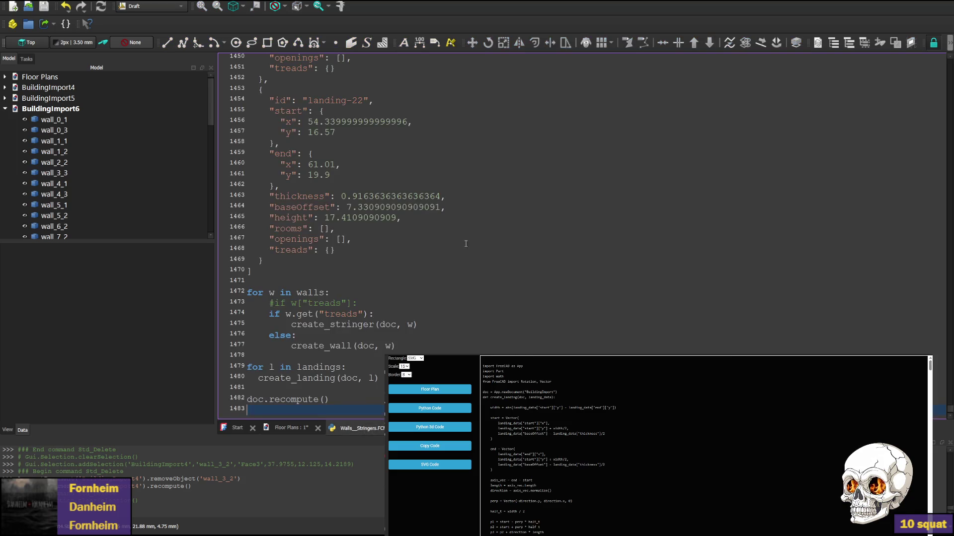
pyautogui.scroll(7, 461, 263)
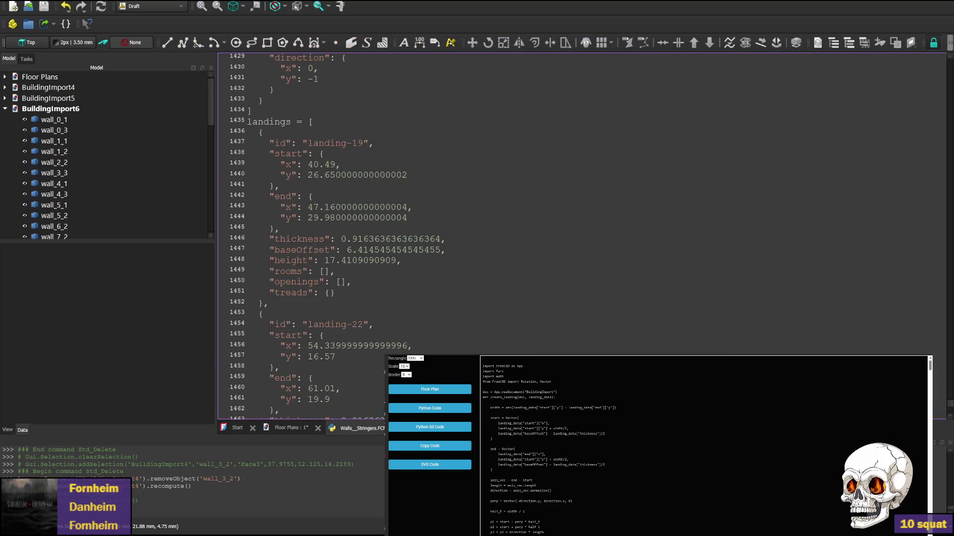
pyautogui.moveTo(948, 405); pyautogui.dragTo(948, 43)
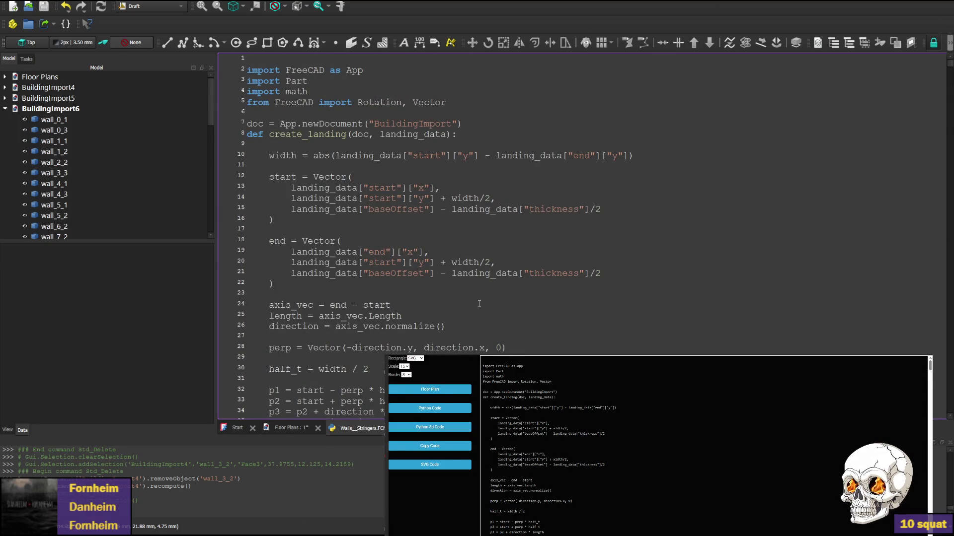
# Remove the '- thickness/2' term from landing start and end heights on lines 15 and 21, then run the macro to build BuildingImport7.
pyautogui.click(442, 210)
pyautogui.moveTo(443, 209); pyautogui.dragTo(602, 209)
pyautogui.press('Delete')
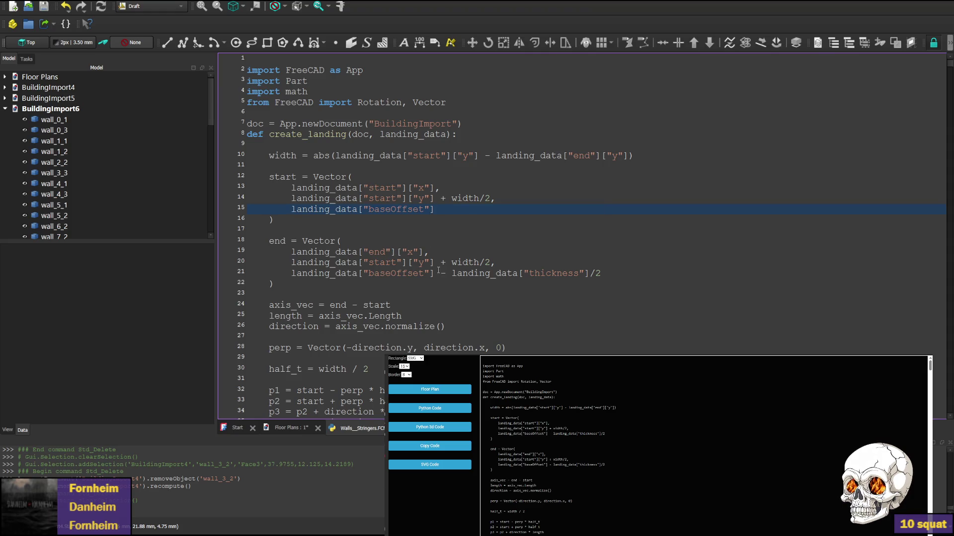
pyautogui.moveTo(437, 274); pyautogui.dragTo(602, 273)
pyautogui.press('Delete')
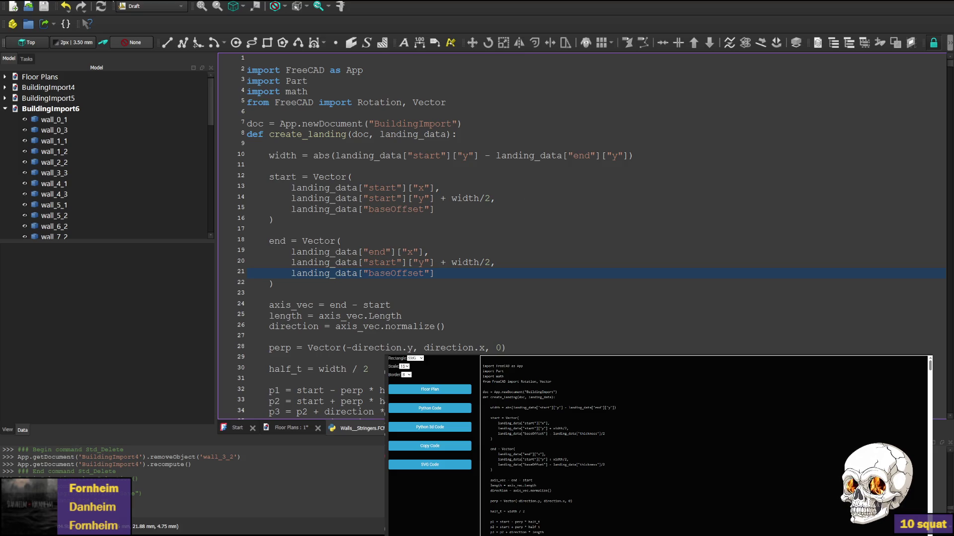
pyautogui.click(136, 44)
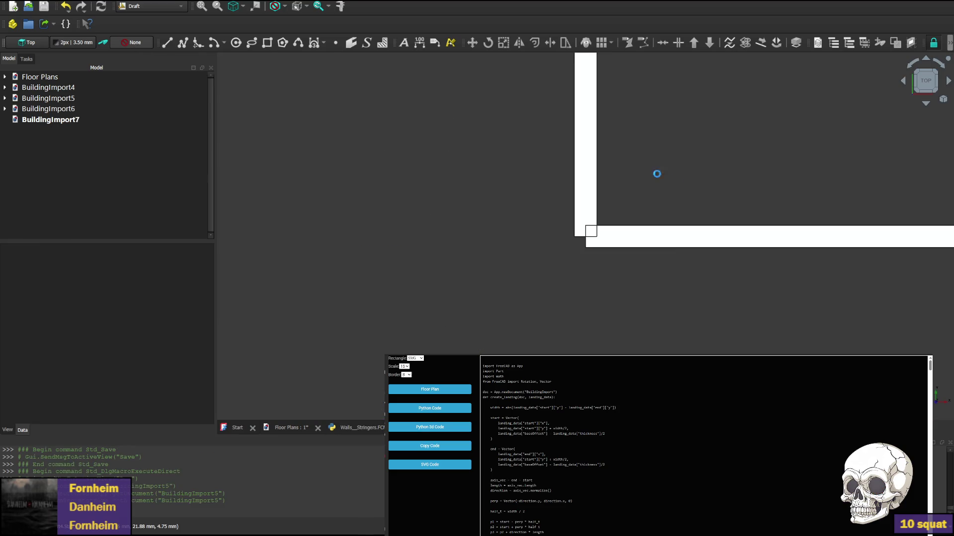
pyautogui.scroll(3, 814, 208)
pyautogui.scroll(-5, 814, 208)
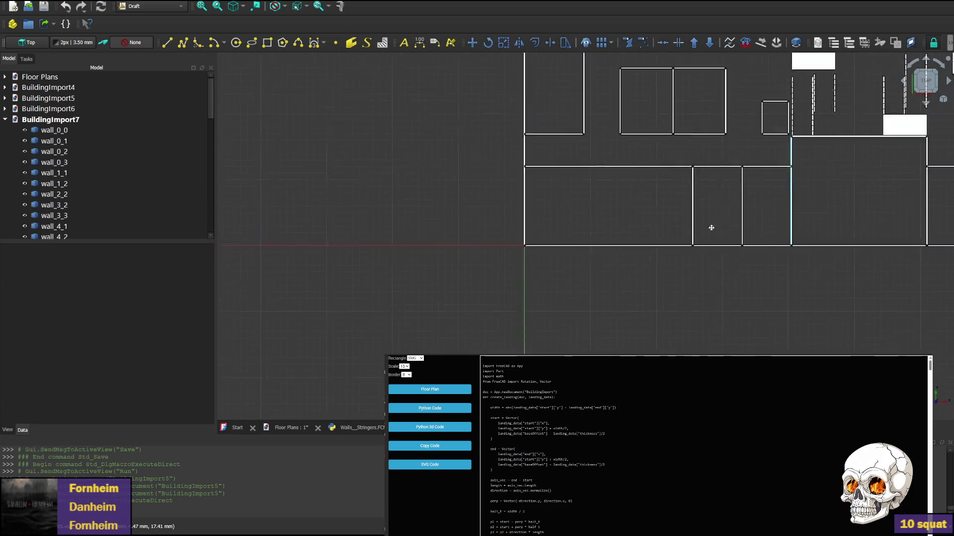
# View BuildingImport7 from the side and delete the stray walls wall_0_2 and wall_13_0.
pyautogui.moveTo(417, 224); pyautogui.dragTo(514, 261, button='middle')
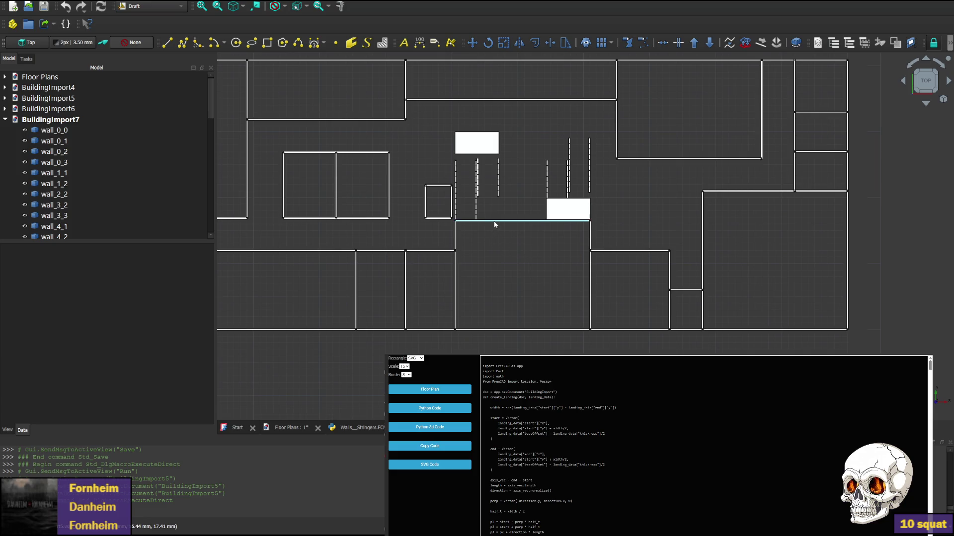
pyautogui.moveTo(925, 82)
pyautogui.click(925, 106)
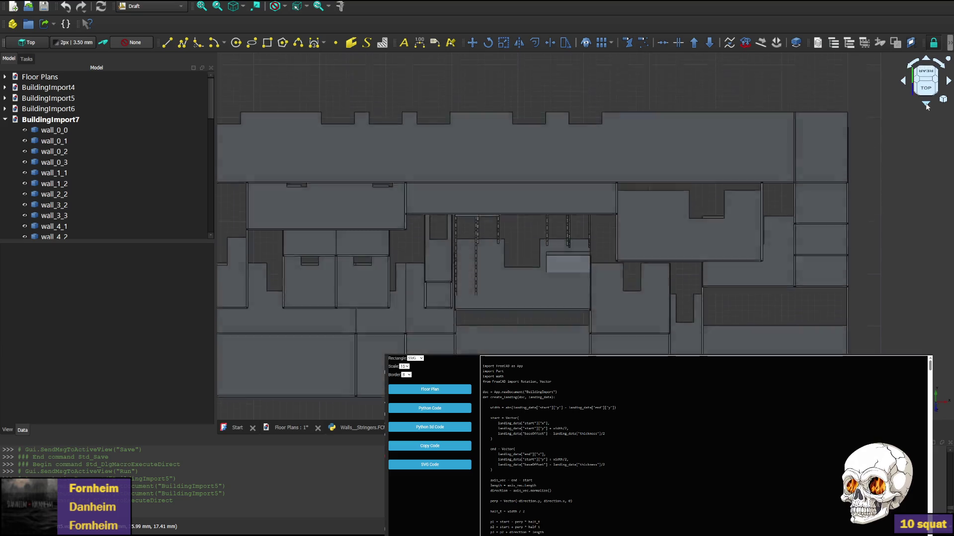
pyautogui.click(503, 343)
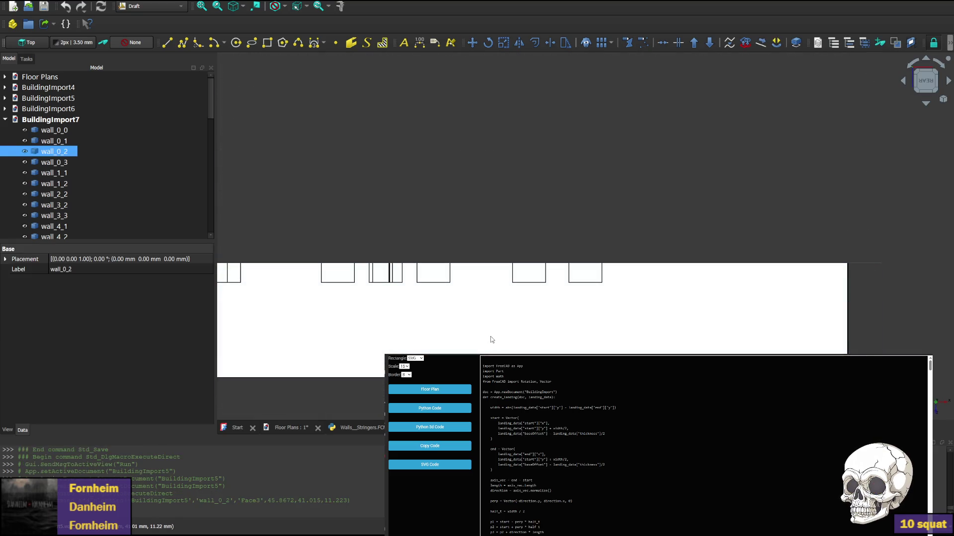
pyautogui.press('Delete')
pyautogui.click(489, 344)
pyautogui.press('Delete')
pyautogui.click(507, 350)
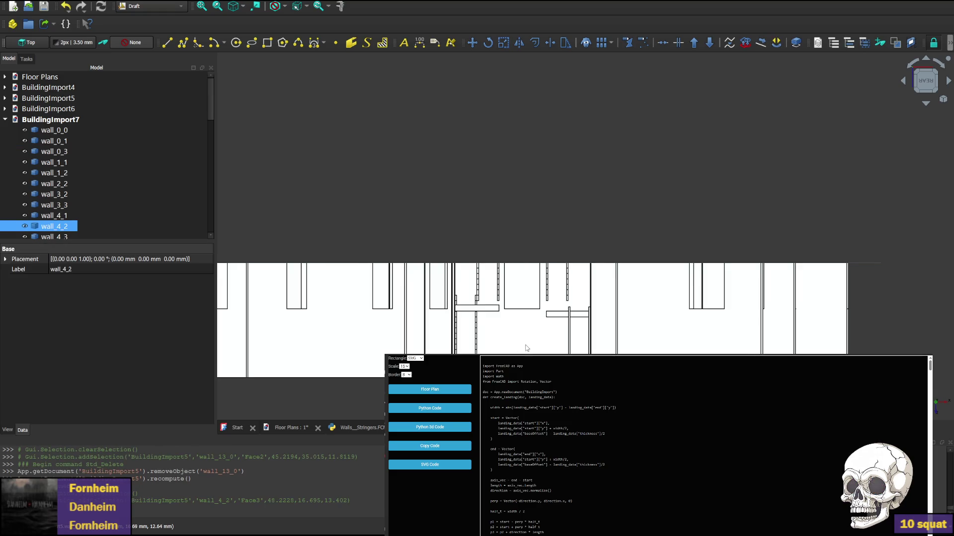
pyautogui.scroll(1, 542, 333)
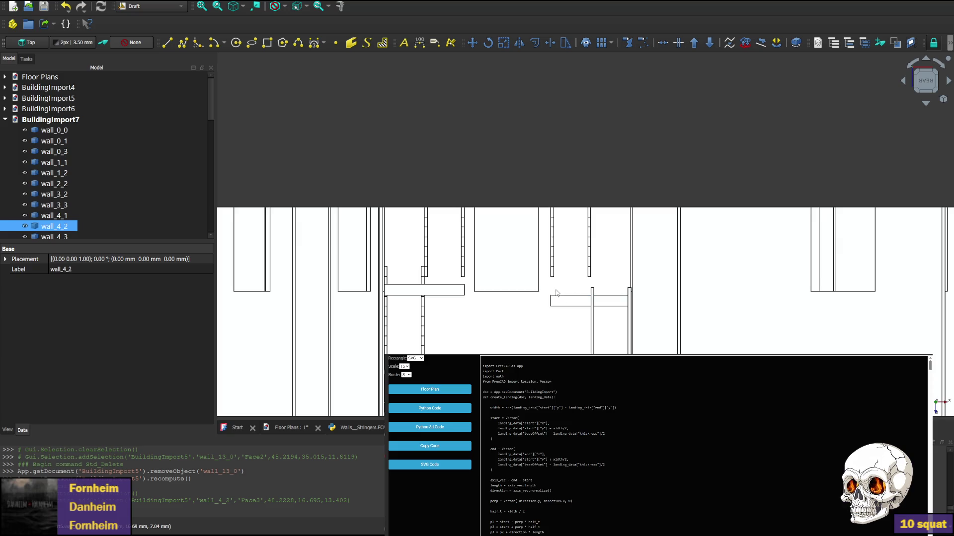
pyautogui.scroll(3, 467, 282)
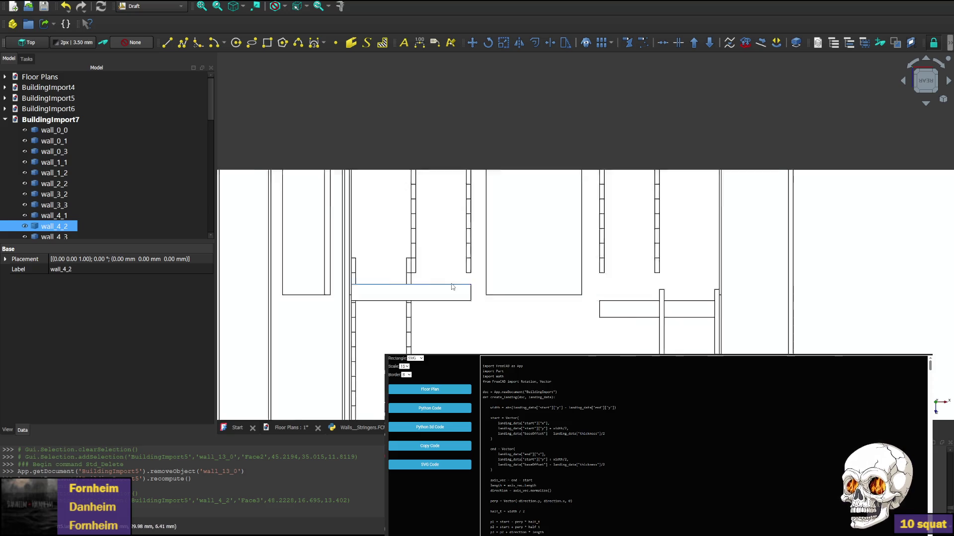
pyautogui.scroll(3, 507, 291)
# Inspect the landings and stringers around Stair_21_3, then return to the generator script.
pyautogui.moveTo(782, 261); pyautogui.dragTo(777, 212, button='middle')
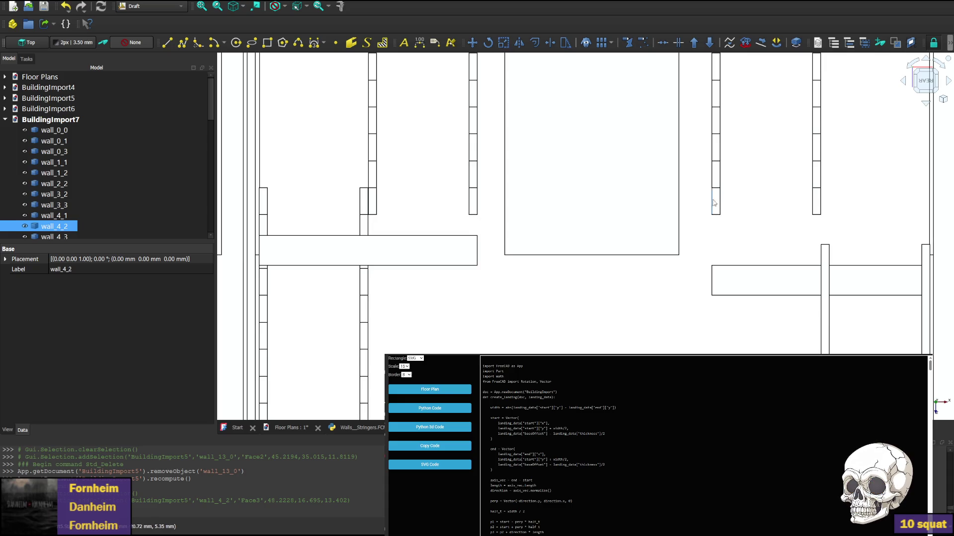
pyautogui.moveTo(715, 207); pyautogui.dragTo(600, 265, button='middle')
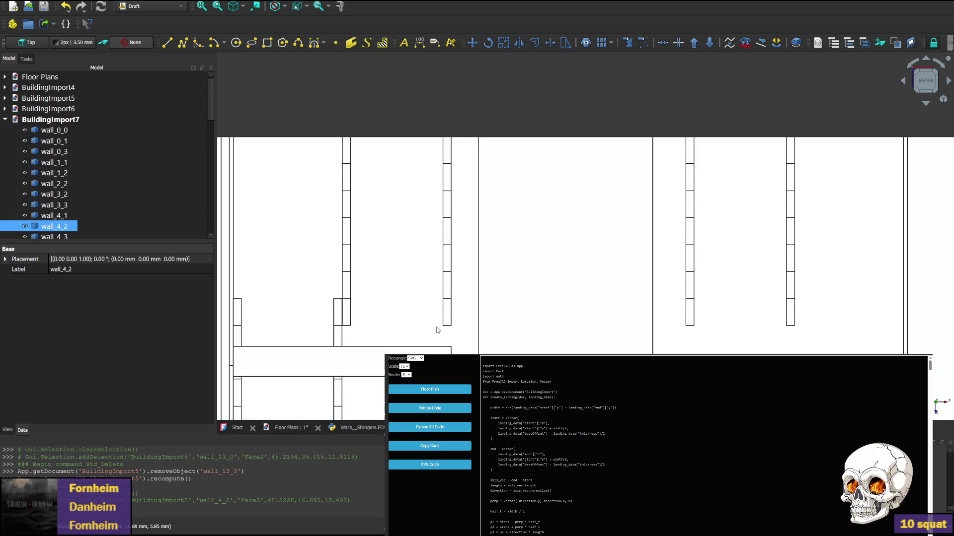
pyautogui.scroll(-2, 423, 323)
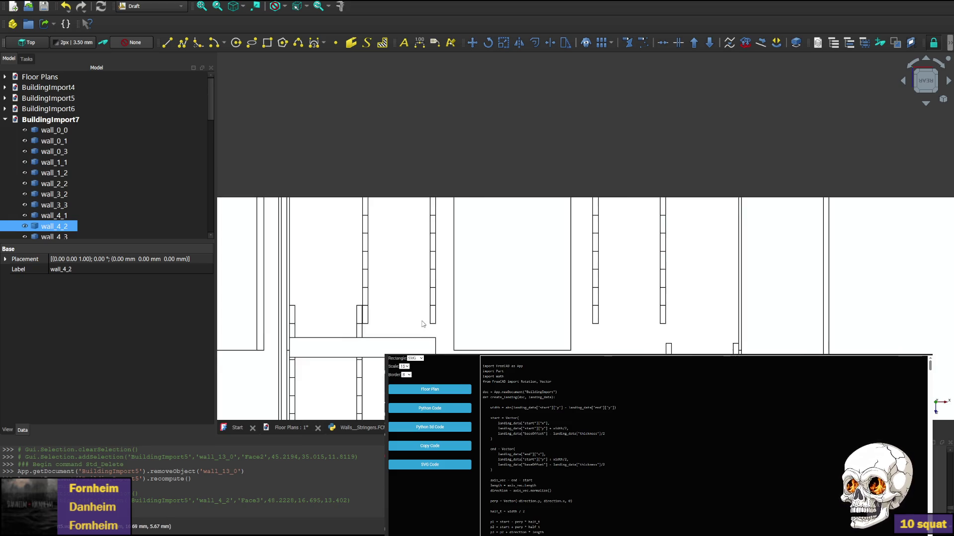
pyautogui.scroll(2, 423, 323)
pyautogui.scroll(3, 551, 262)
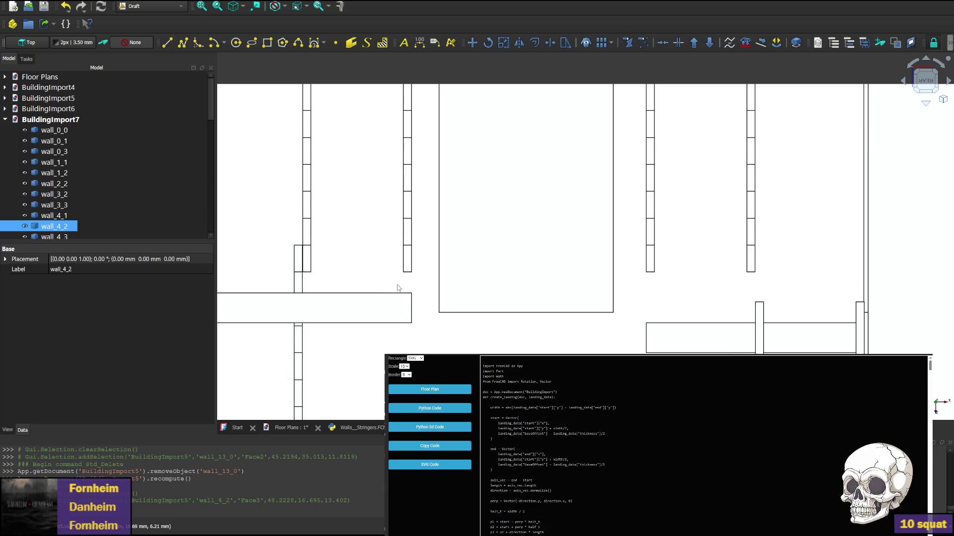
pyautogui.click(653, 265)
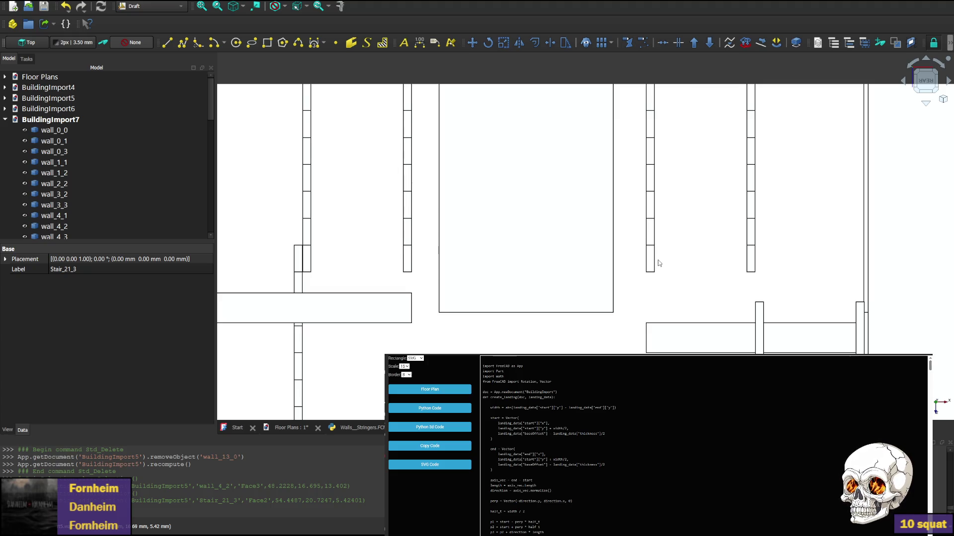
pyautogui.moveTo(619, 146)
pyautogui.mouseDown(button='middle')
pyautogui.moveTo(672, 244)
pyautogui.moveTo(653, 235)
pyautogui.mouseUp(button='middle')
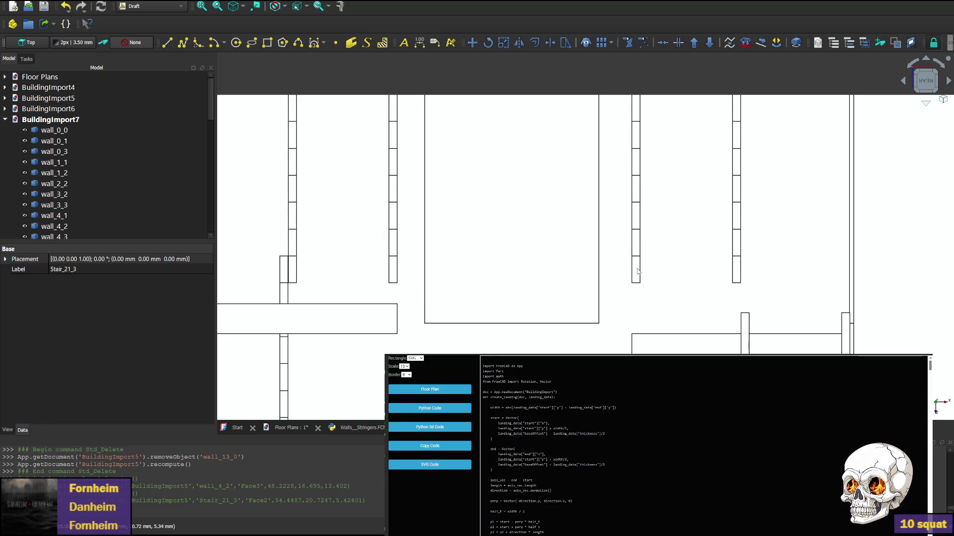
pyautogui.click(358, 428)
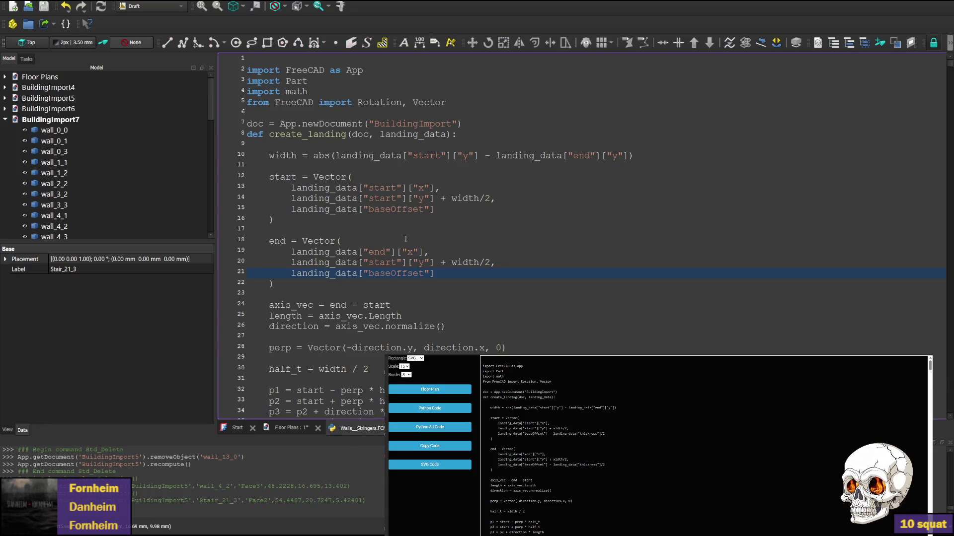
pyautogui.scroll(-6, 368, 153)
pyautogui.scroll(-4, 358, 224)
pyautogui.scroll(-3, 357, 224)
pyautogui.scroll(6, 348, 248)
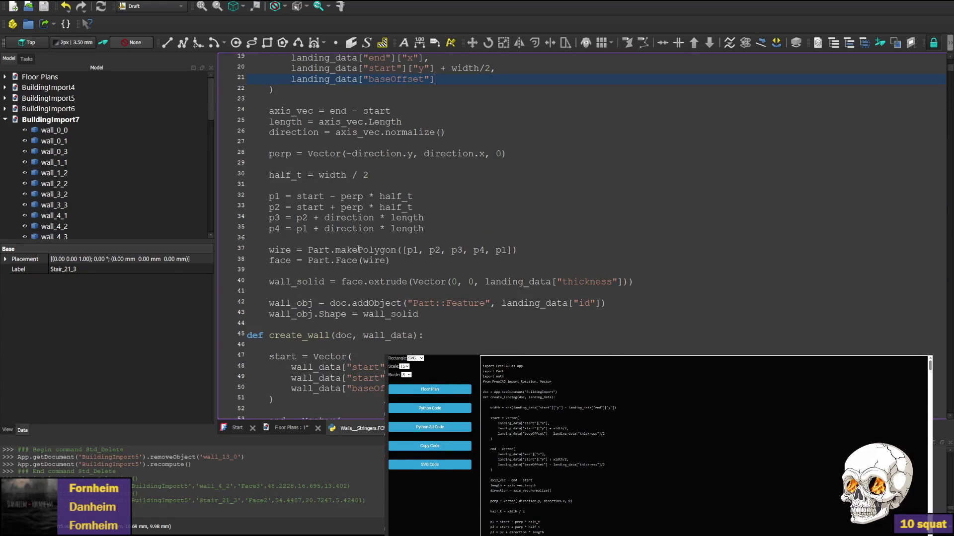
pyautogui.scroll(5, 359, 247)
pyautogui.scroll(-10, 353, 239)
pyautogui.scroll(-8, 353, 239)
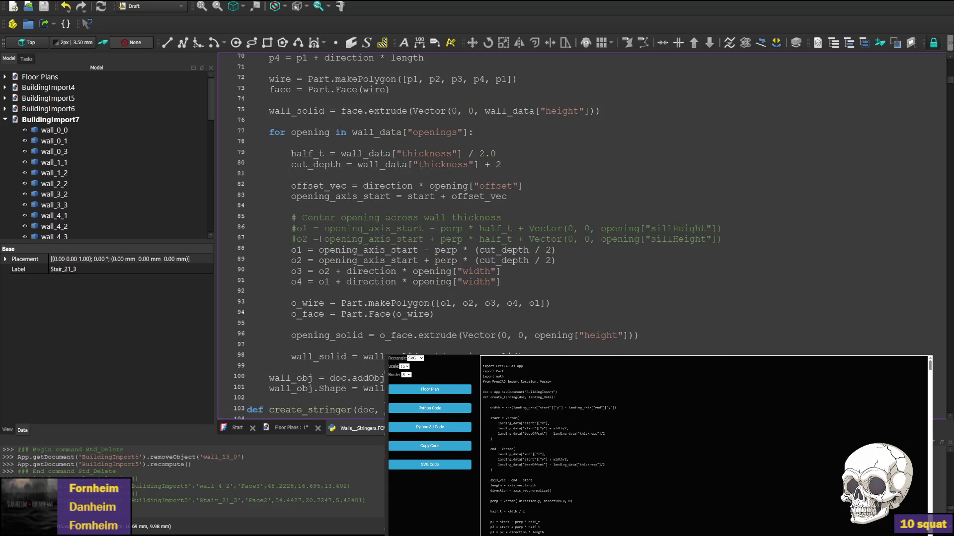
pyautogui.scroll(-5, 343, 216)
pyautogui.scroll(-4, 335, 223)
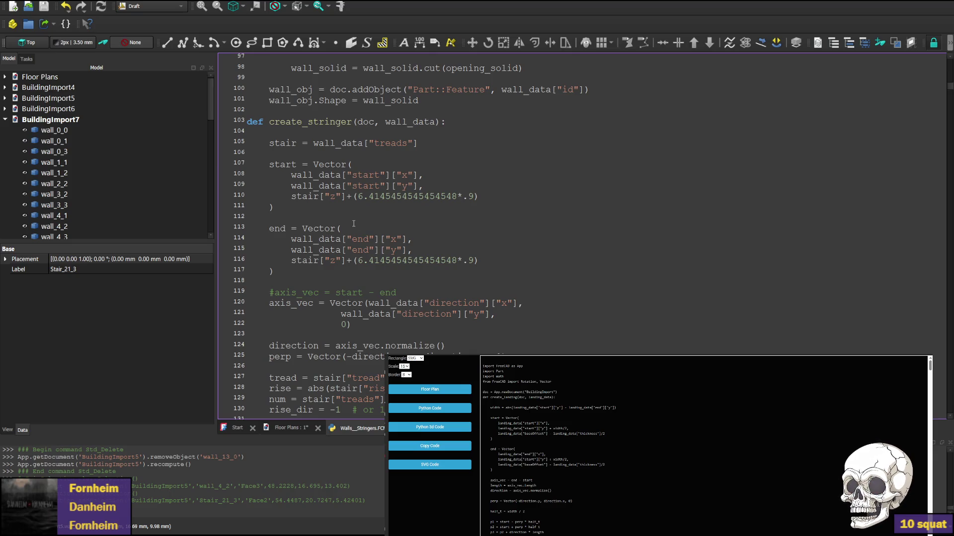
pyautogui.scroll(-3, 352, 223)
pyautogui.scroll(-3, 353, 224)
pyautogui.scroll(4, 353, 223)
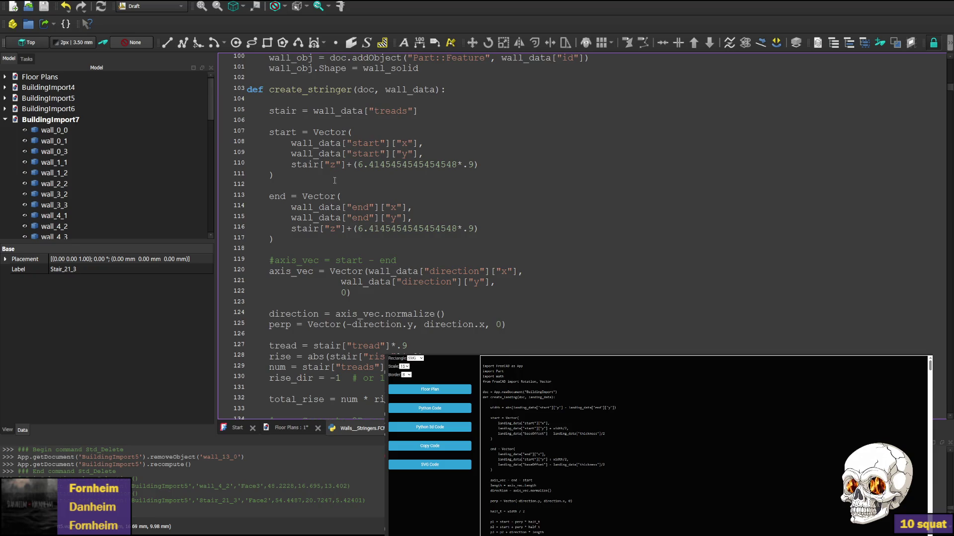
pyautogui.scroll(-4, 322, 200)
pyautogui.scroll(-3, 322, 199)
pyautogui.scroll(-3, 316, 233)
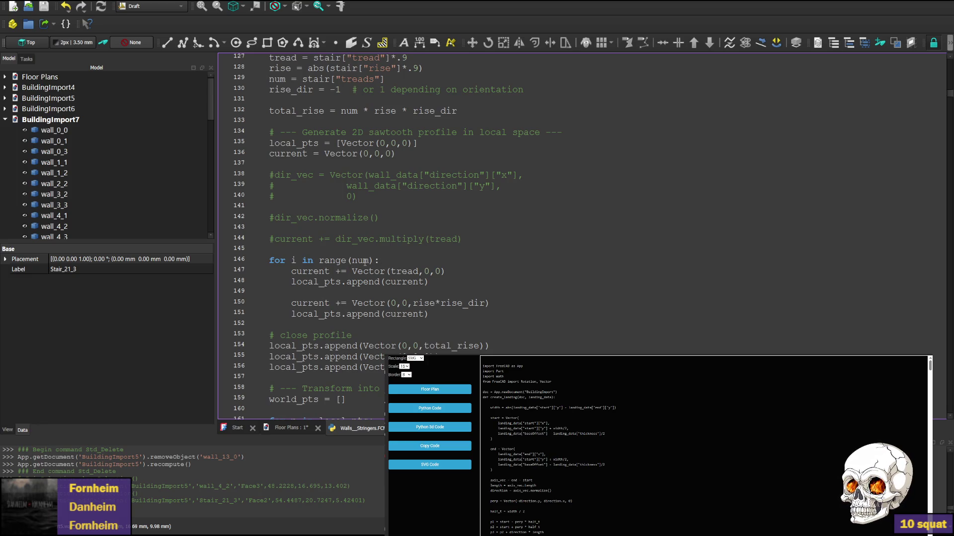
# Delete the '*.9' scaling from the stair tread and rise assignments on lines 127–128.
pyautogui.click(343, 260)
pyautogui.doubleClick(361, 260)
pyautogui.scroll(4, 358, 257)
pyautogui.scroll(4, 358, 257)
pyautogui.scroll(-3, 343, 253)
pyautogui.scroll(-3, 335, 249)
pyautogui.scroll(-3, 336, 248)
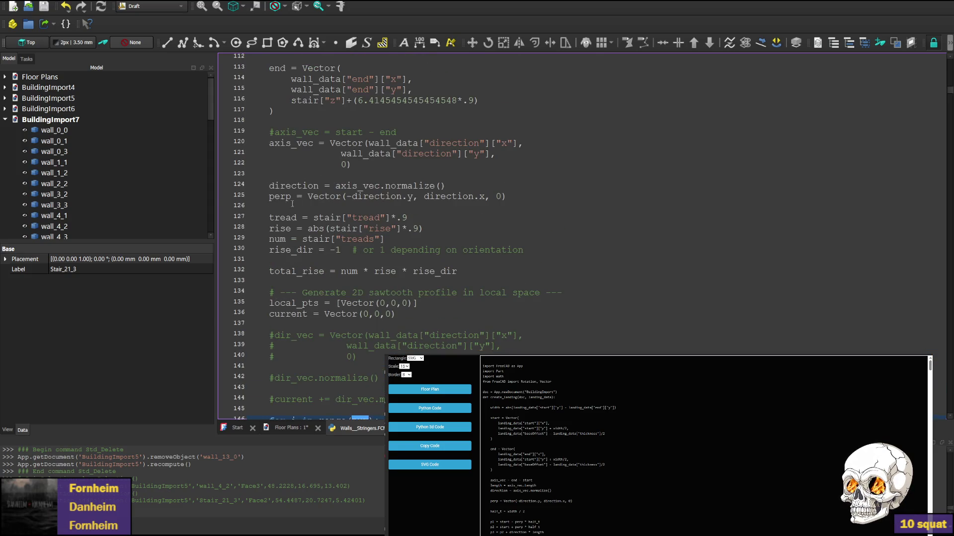
pyautogui.doubleClick(279, 218)
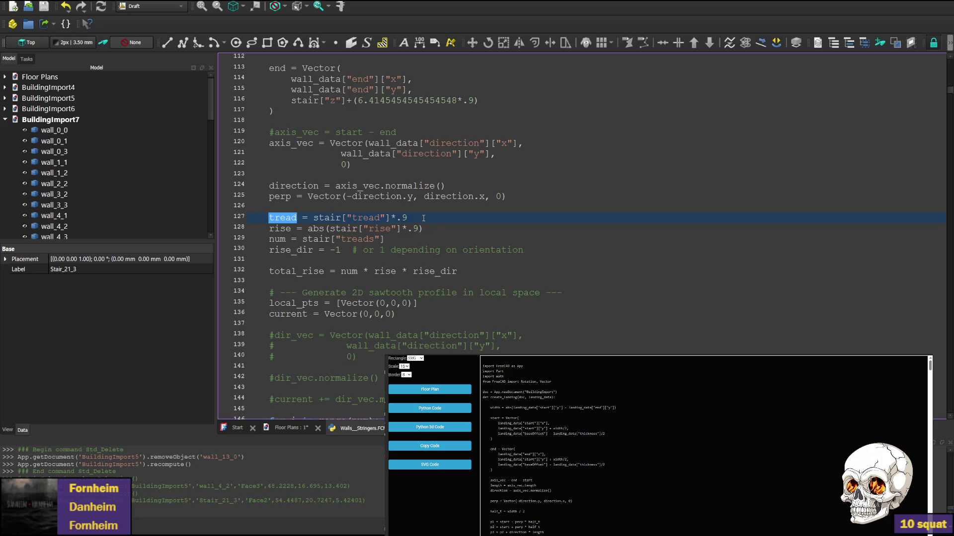
pyautogui.moveTo(391, 218); pyautogui.dragTo(421, 229)
pyautogui.press('BackSpace')
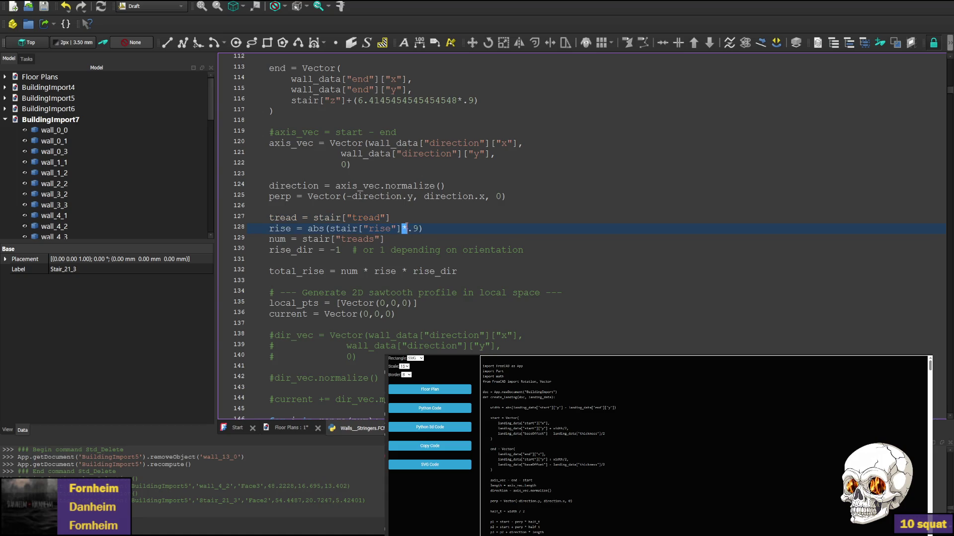
pyautogui.press('BackSpace')
pyautogui.scroll(-1, 365, 220)
# Review the num and tread variables and start a text search for tread.
pyautogui.doubleClick(276, 207)
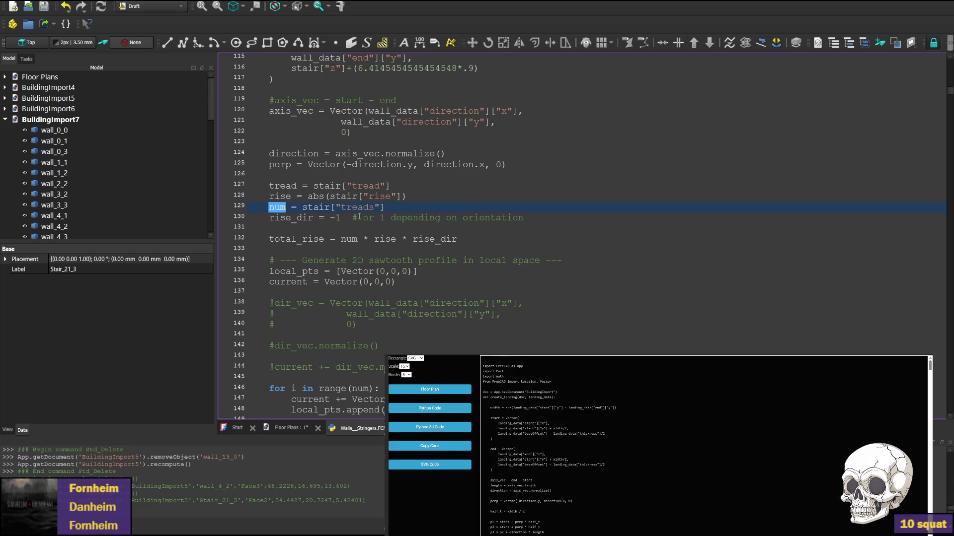
pyautogui.doubleClick(282, 186)
pyautogui.scroll(-4, 337, 206)
pyautogui.scroll(4, 337, 206)
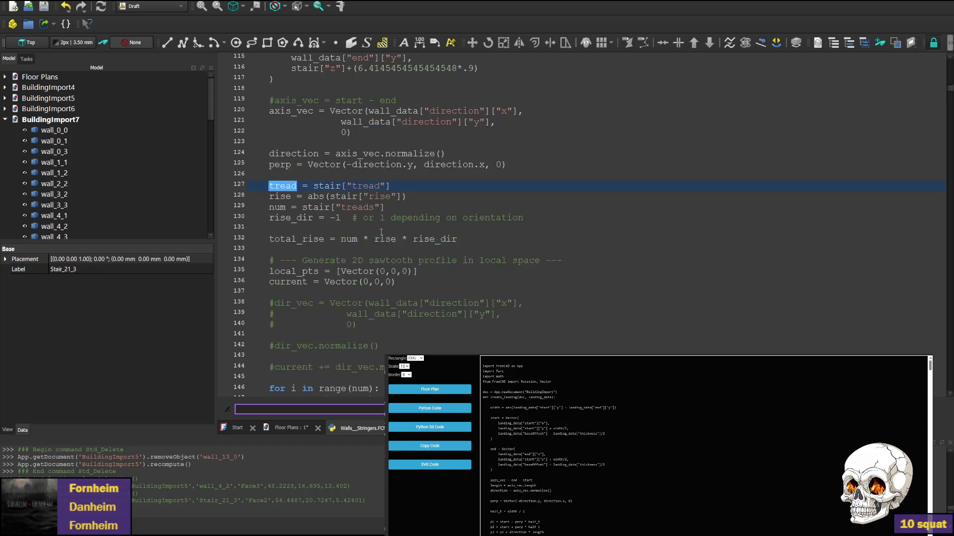
pyautogui.click(297, 408)
pyautogui.write('tread')
# Search the macro for the uses of tread and then of rise.
pyautogui.press('Return')
pyautogui.press('Return')
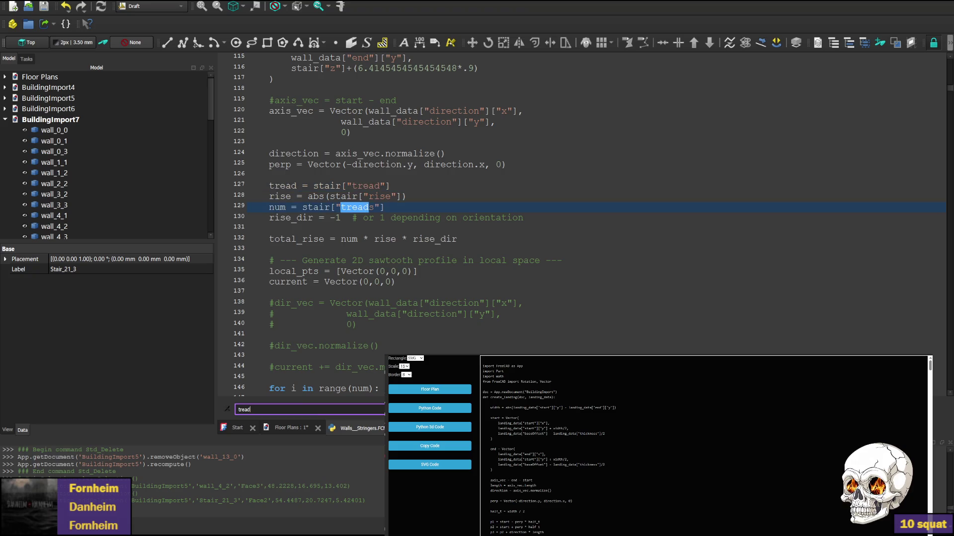
pyautogui.press('Return')
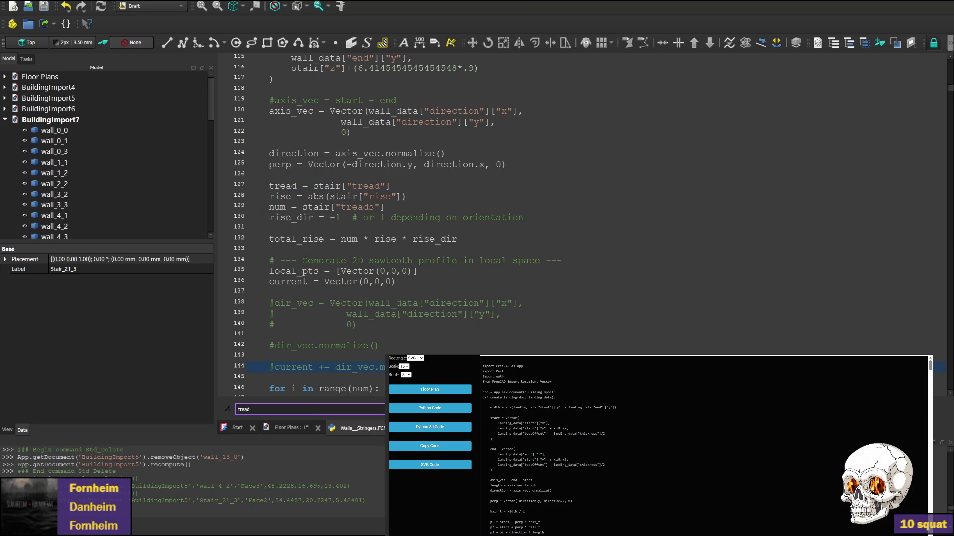
pyautogui.scroll(-3, 416, 256)
pyautogui.scroll(-3, 416, 257)
pyautogui.scroll(-2, 417, 257)
pyautogui.scroll(-3, 417, 257)
pyautogui.scroll(-3, 416, 257)
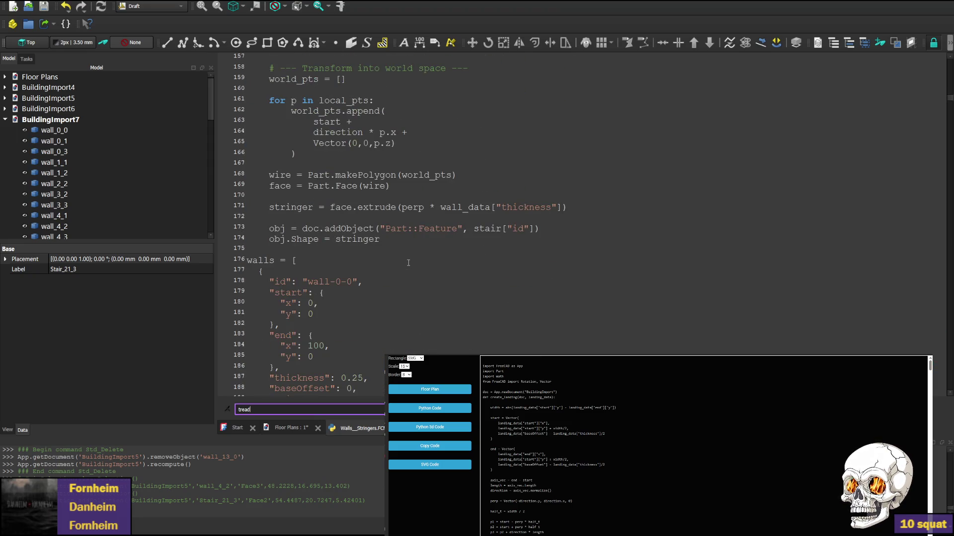
pyautogui.scroll(5, 402, 265)
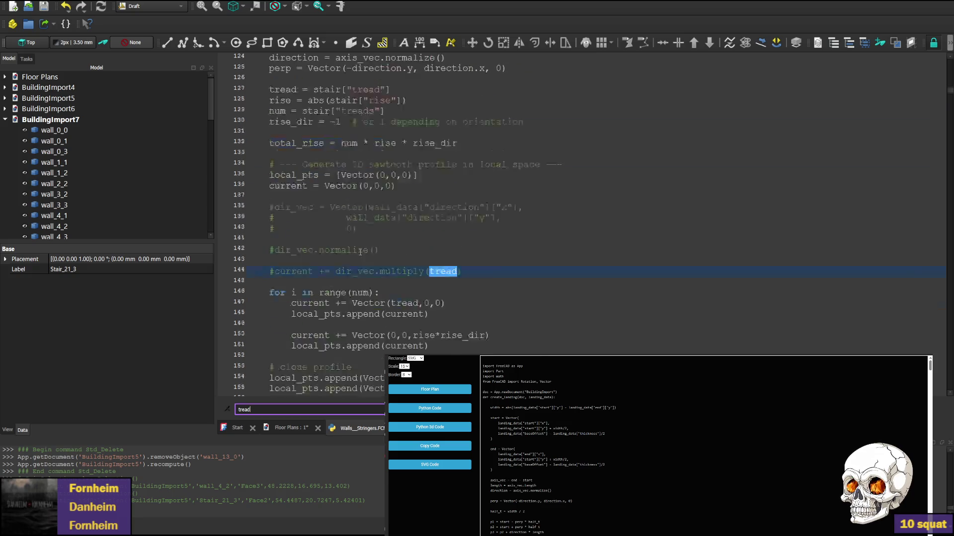
pyautogui.scroll(5, 340, 234)
pyautogui.doubleClick(280, 195)
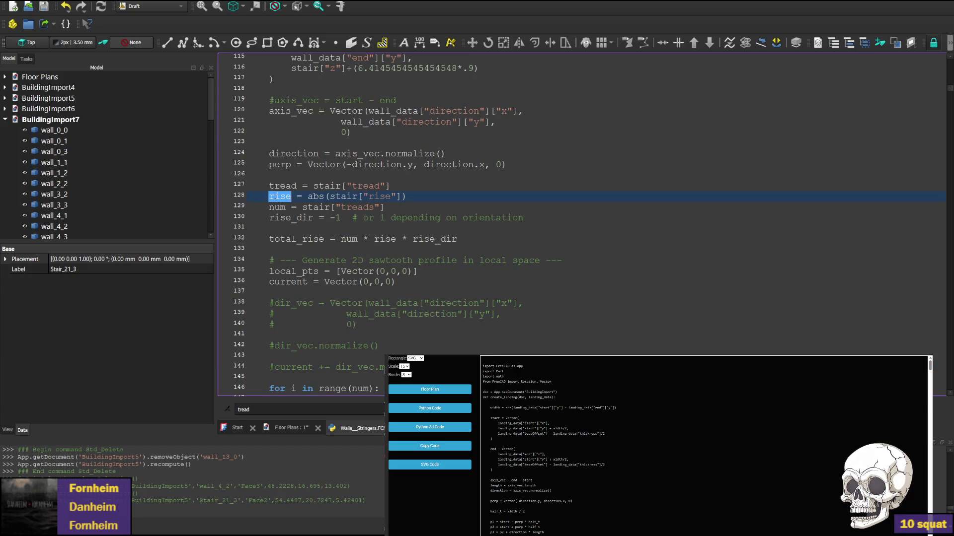
pyautogui.hotkey('ctrl', 'f')
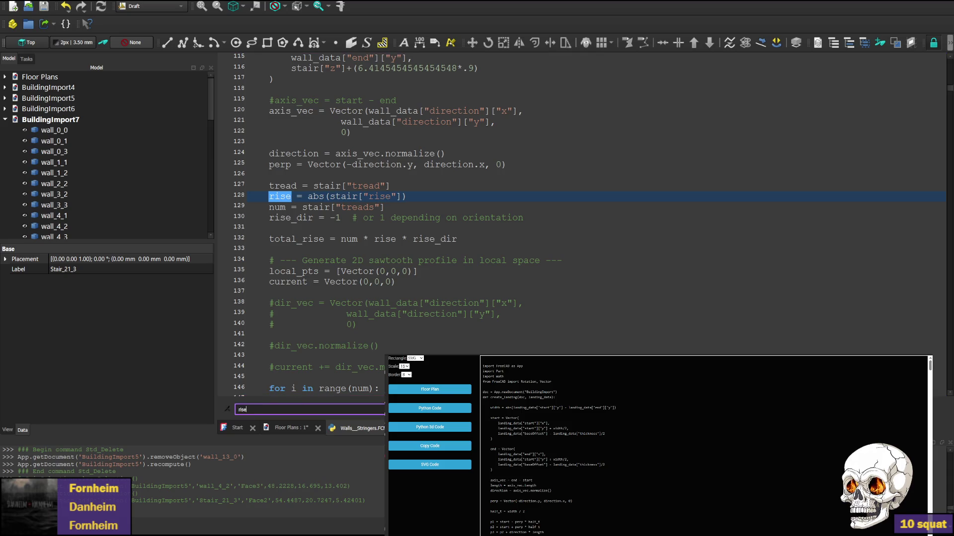
pyautogui.press('Return')
pyautogui.press('Return')
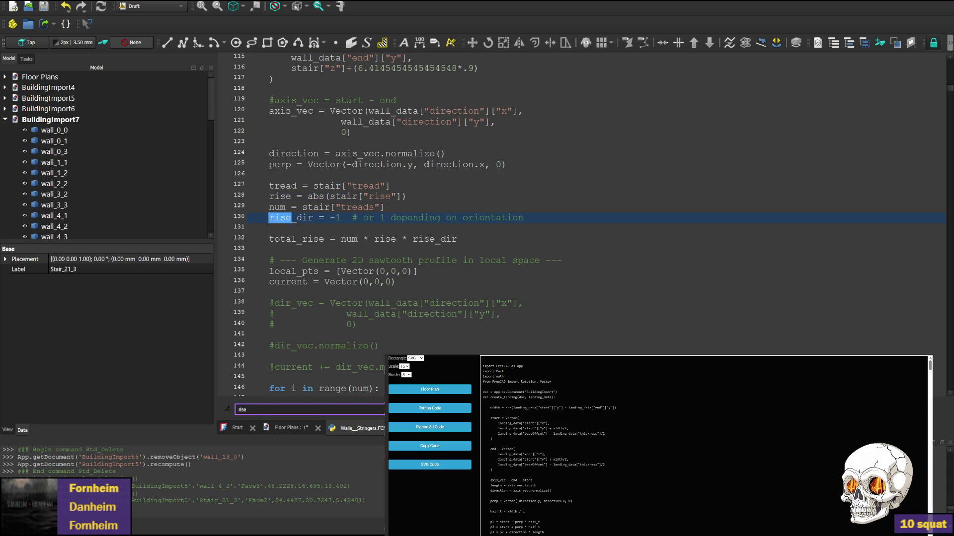
pyautogui.press('Return')
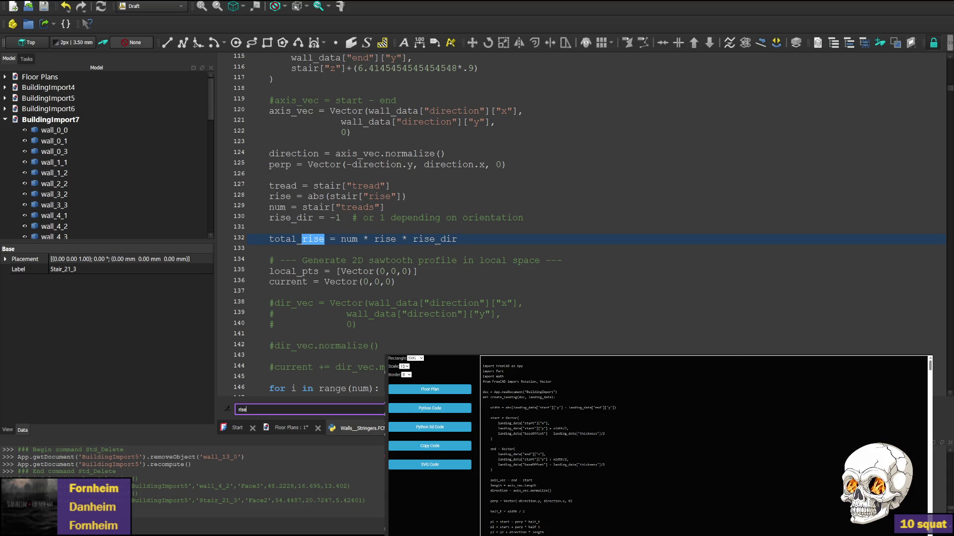
pyautogui.press('Return')
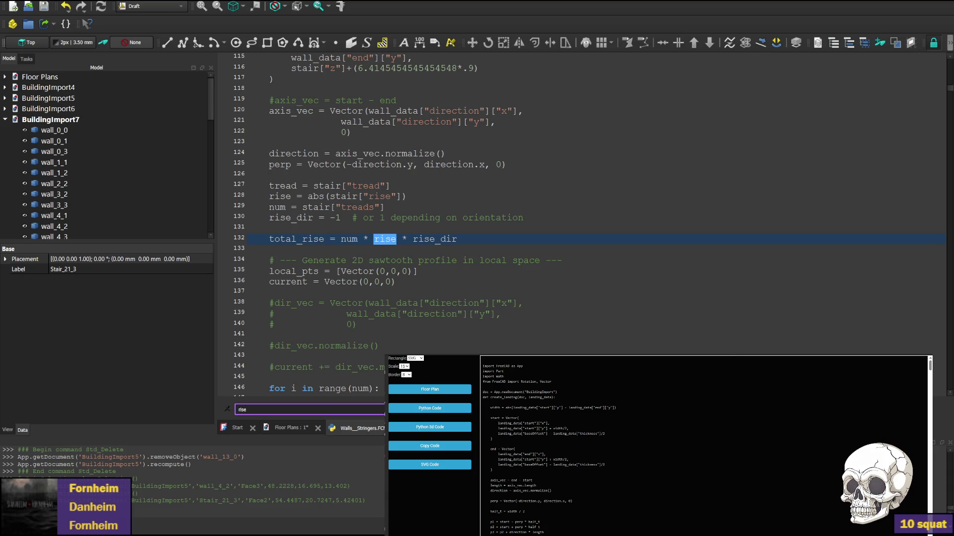
pyautogui.press('Return')
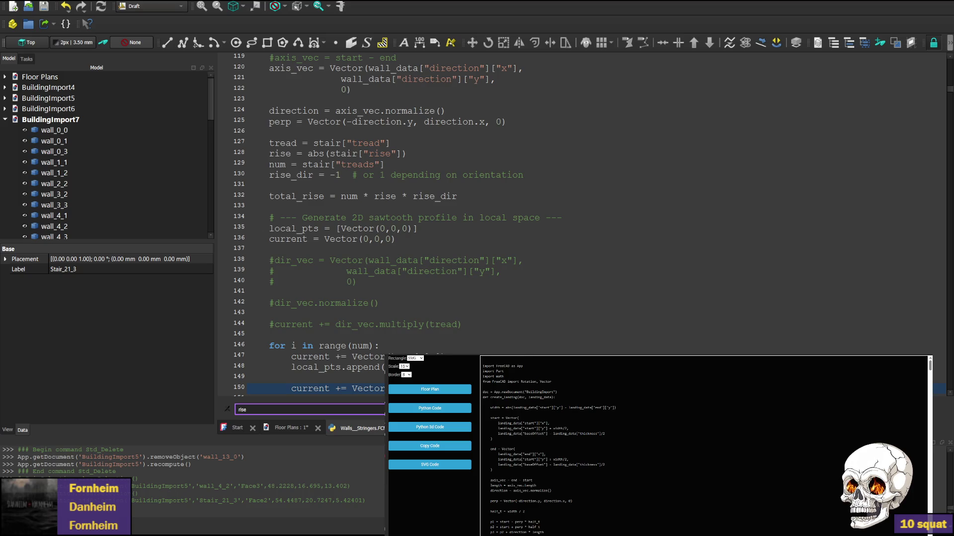
pyautogui.scroll(-2, 436, 286)
pyautogui.scroll(-1, 436, 286)
pyautogui.scroll(2, 435, 285)
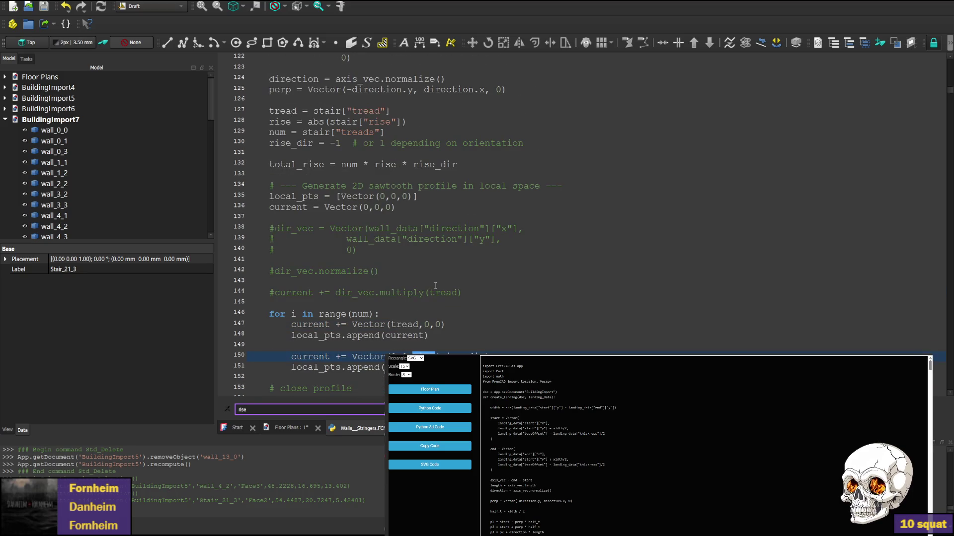
pyautogui.scroll(2, 429, 282)
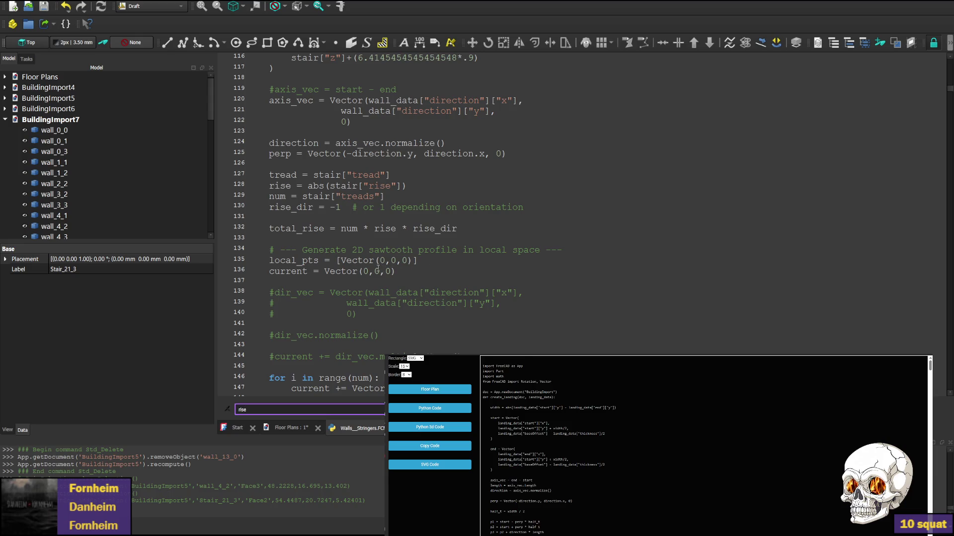
pyautogui.scroll(2, 374, 264)
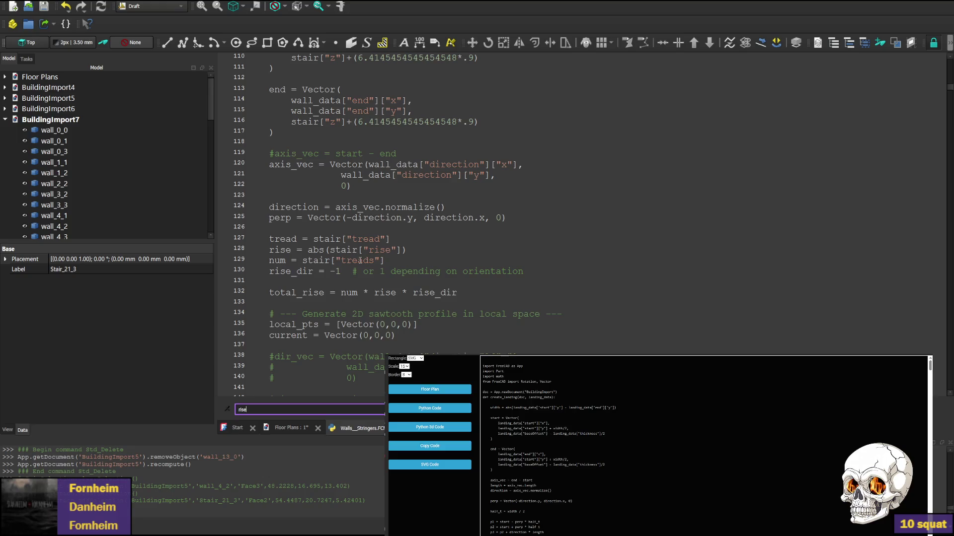
pyautogui.scroll(2, 358, 261)
pyautogui.scroll(-2, 357, 260)
# Comment out the tread assignment on line 127 and save-and-run the macro to build BuildingImport8.
pyautogui.click(270, 238)
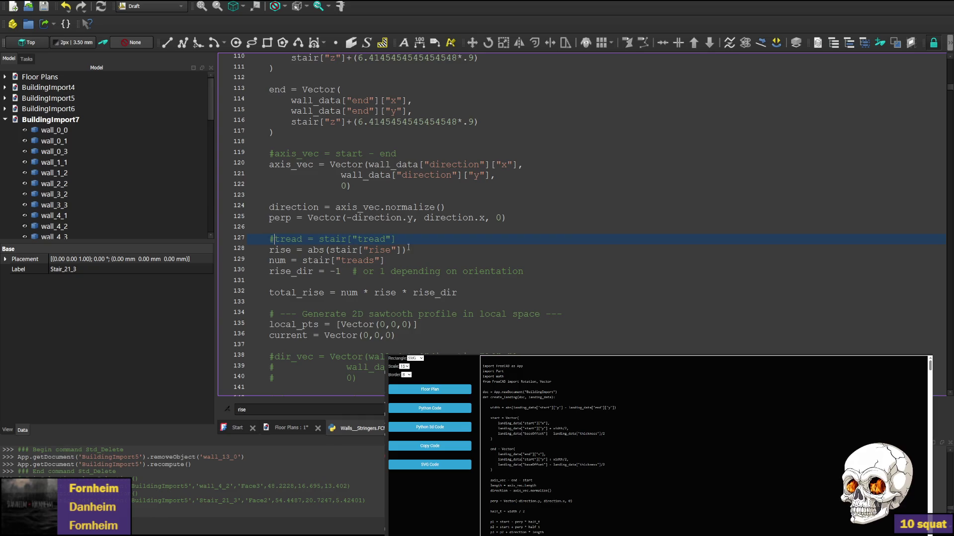
pyautogui.write('#')
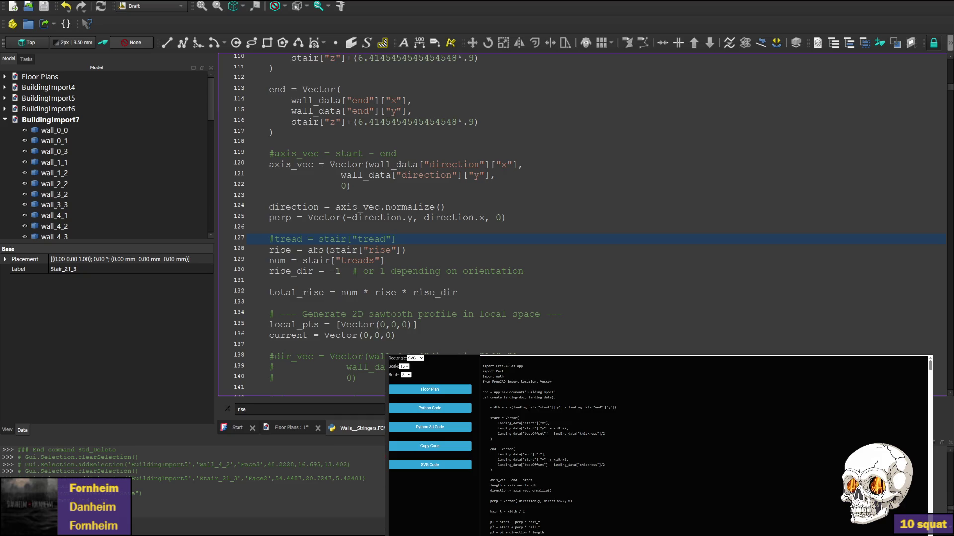
pyautogui.hotkey('ctrl', 'F6')
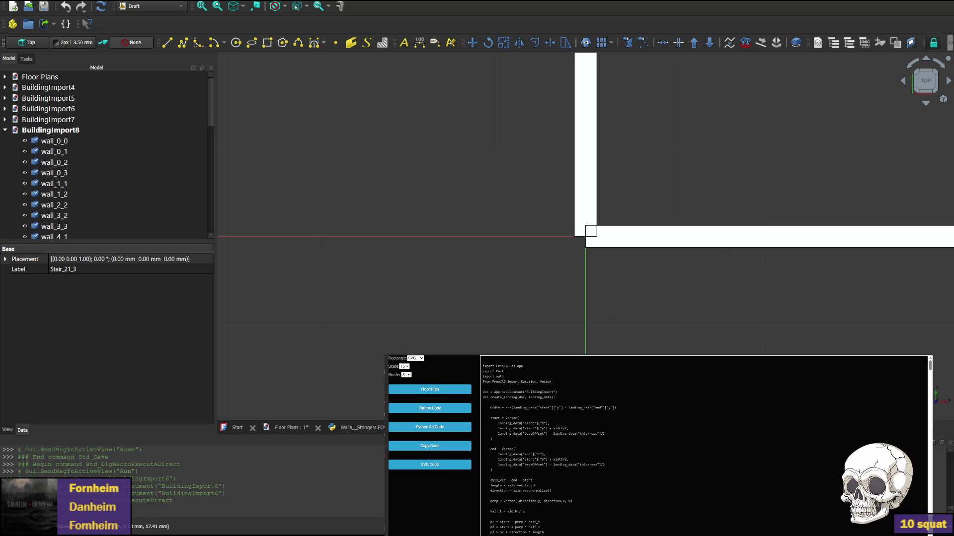
pyautogui.scroll(-3, 524, 278)
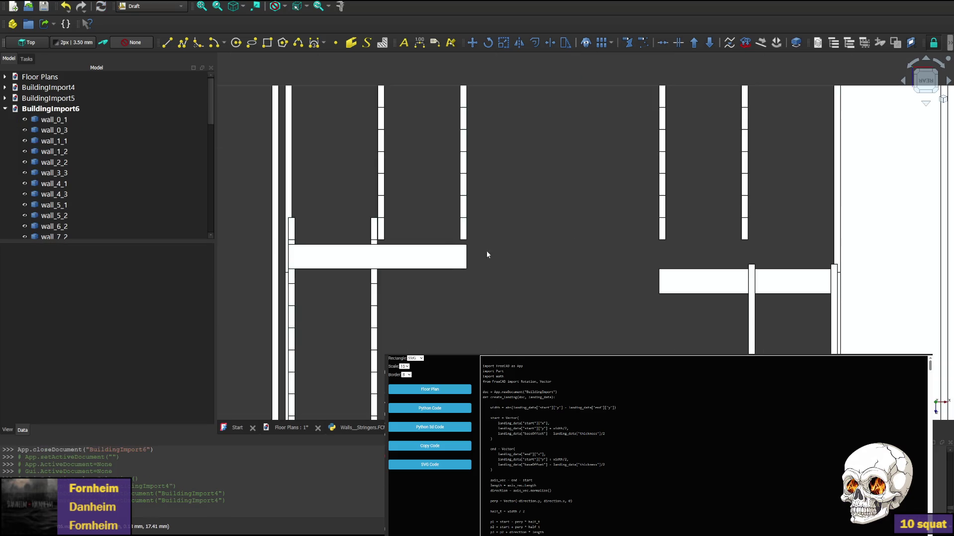
# Close the BuildingImport8 document and remove the # to restore the tread line.
pyautogui.hotkey('ctrl', 'w')
pyautogui.click(273, 240)
pyautogui.press('BackSpace')
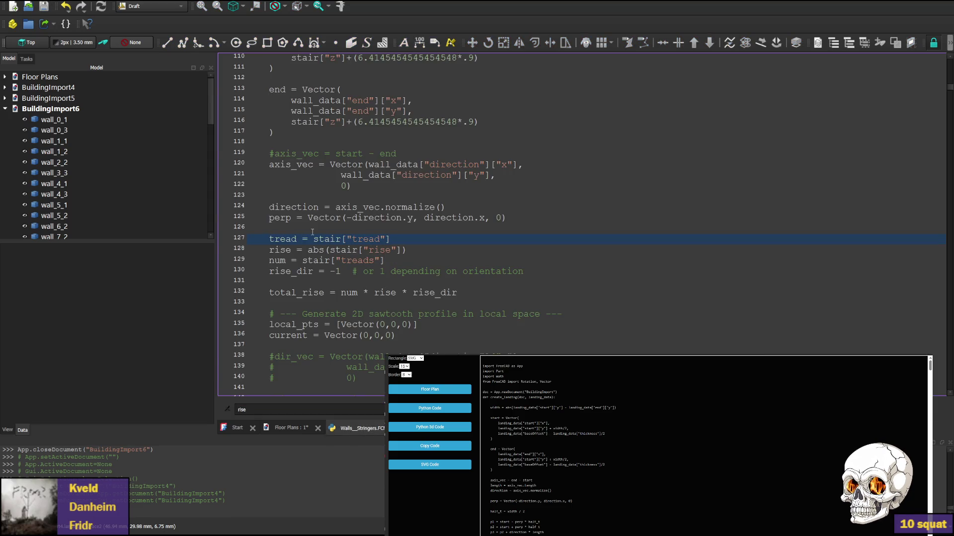
pyautogui.scroll(-5, 387, 224)
pyautogui.scroll(1, 359, 279)
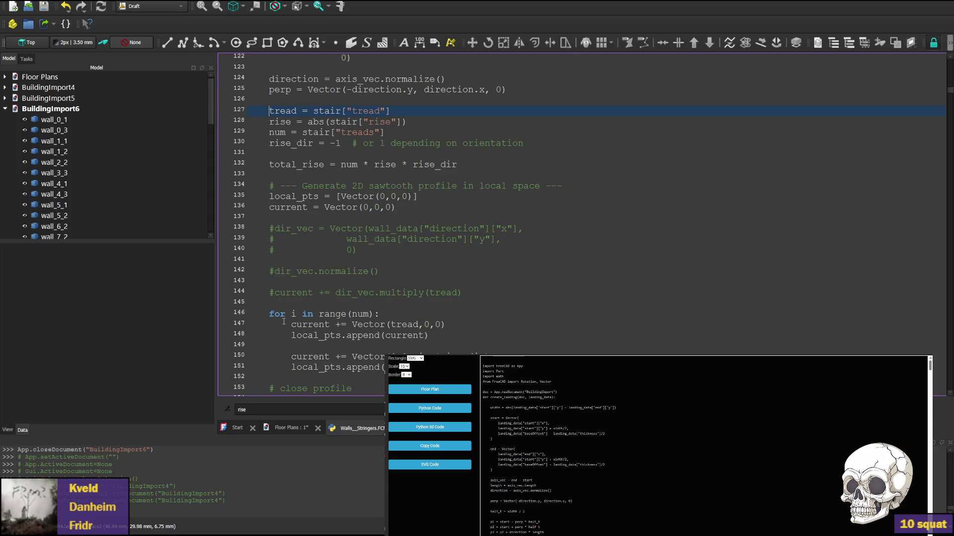
# Check tread's use on line 147 and save-and-run the macro with the tread line restored.
pyautogui.doubleClick(402, 326)
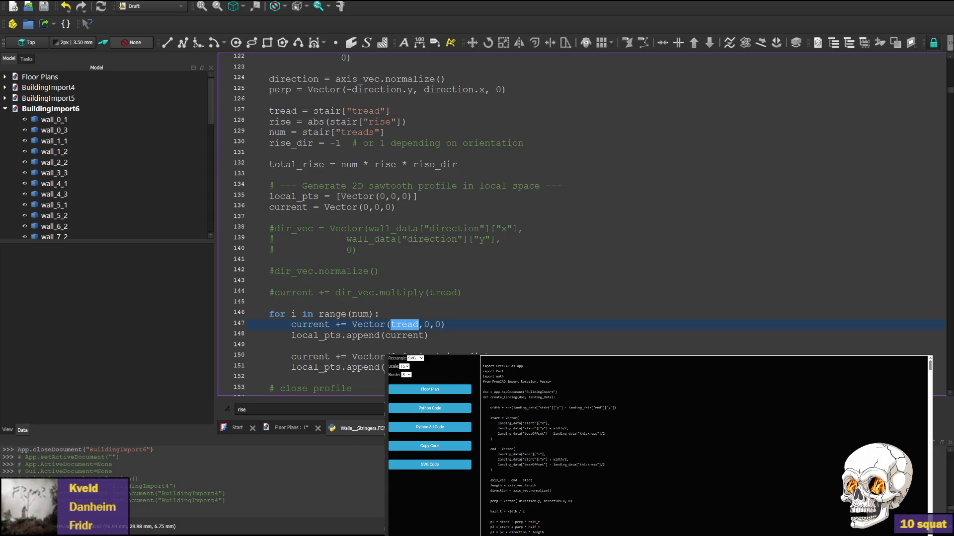
pyautogui.click(460, 143)
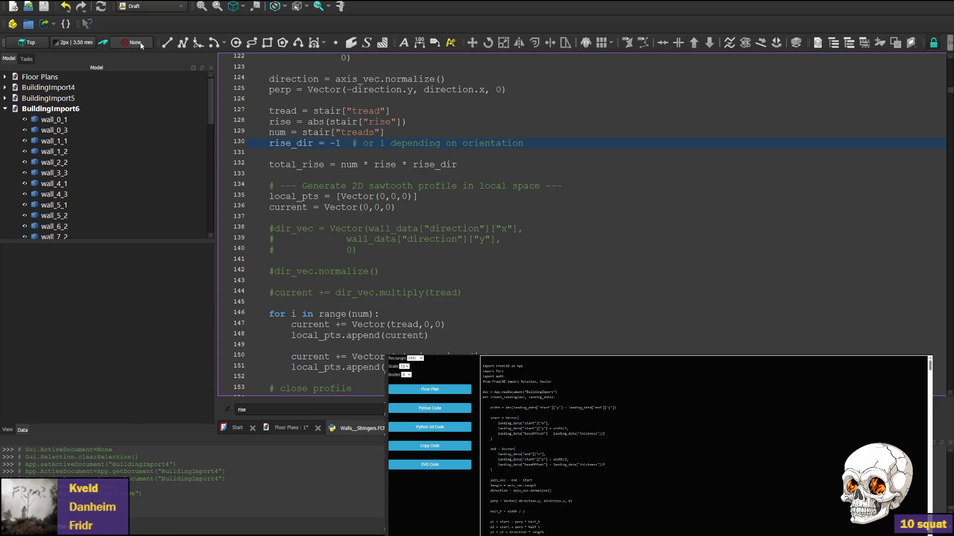
pyautogui.hotkey('ctrl', 'F6')
pyautogui.scroll(-3, 783, 114)
pyautogui.scroll(-2, 671, 149)
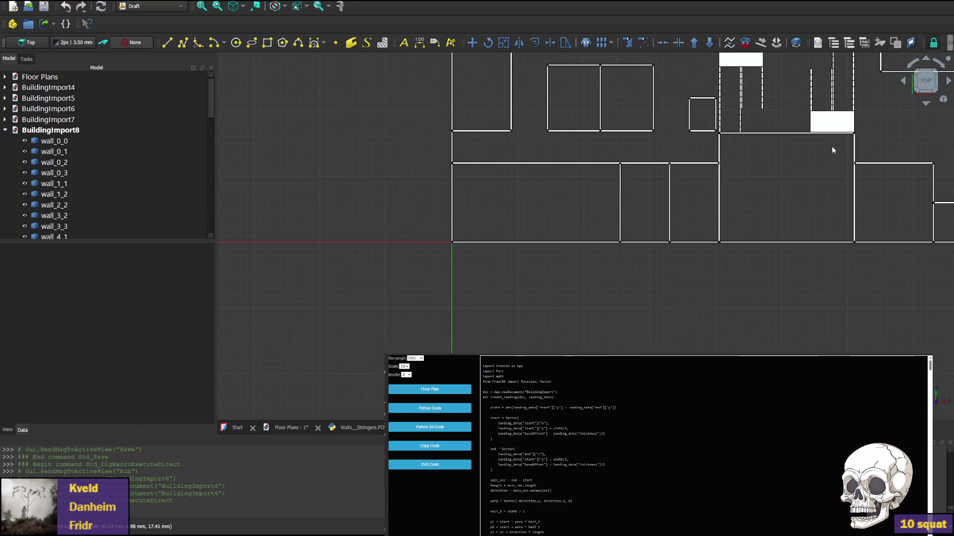
pyautogui.scroll(2, 468, 244)
pyautogui.scroll(2, 492, 253)
pyautogui.scroll(1, 509, 254)
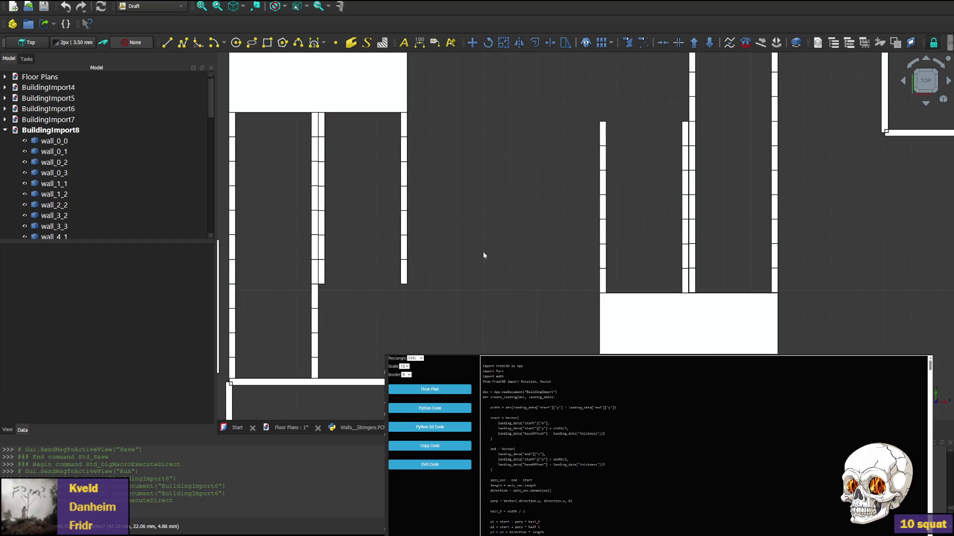
pyautogui.scroll(-2, 506, 259)
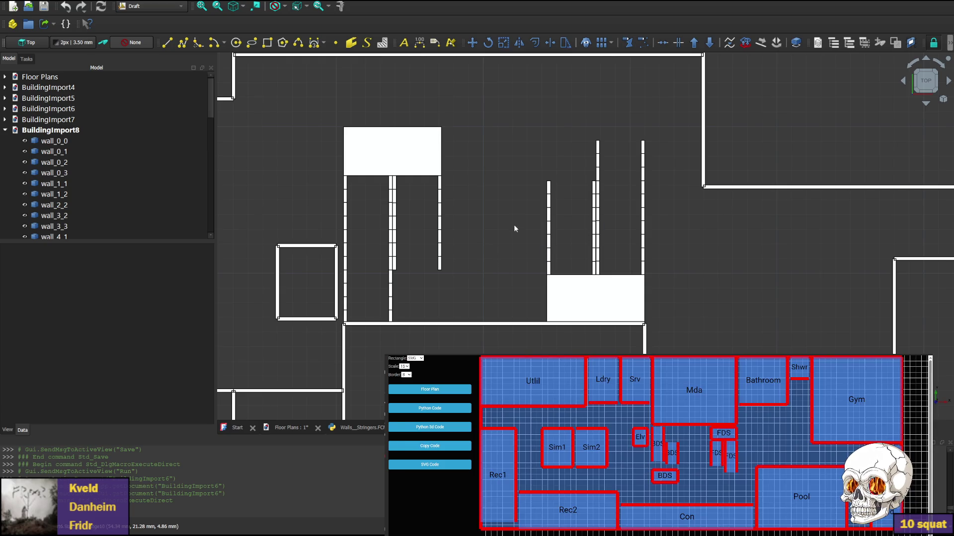
# View the rebuilt stairs from the front, delete wall_0_2, and return to the macro code.
pyautogui.click(926, 102)
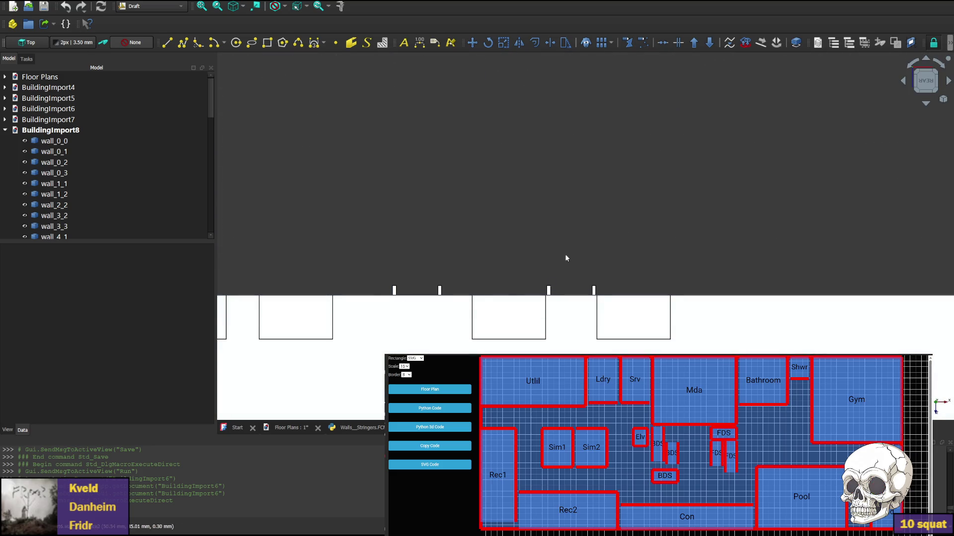
pyautogui.moveTo(493, 243); pyautogui.dragTo(530, 130, button='middle')
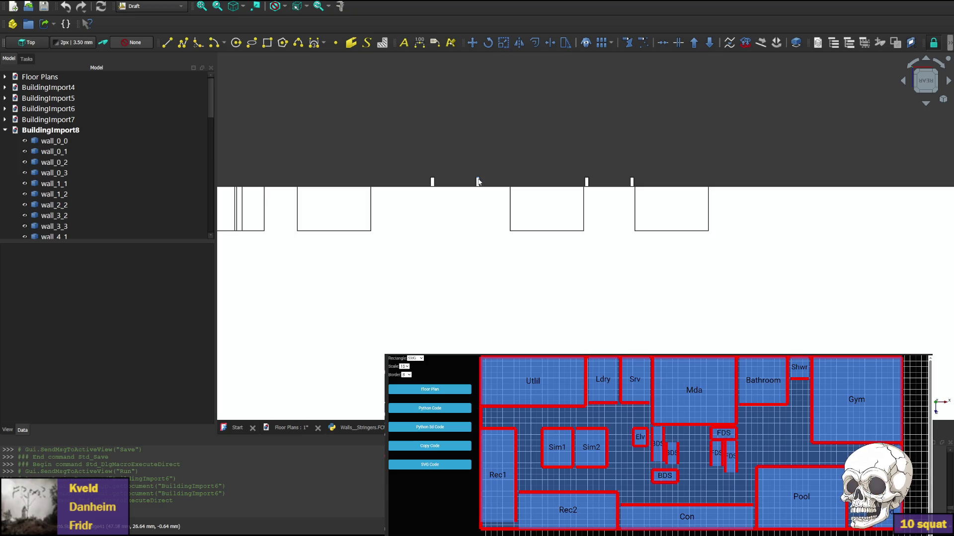
pyautogui.click(413, 305)
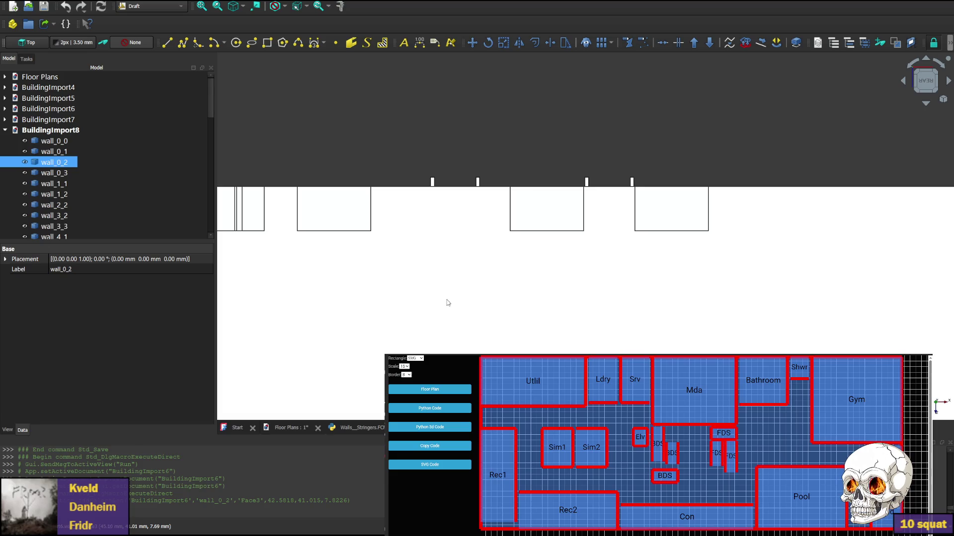
pyautogui.press('Delete')
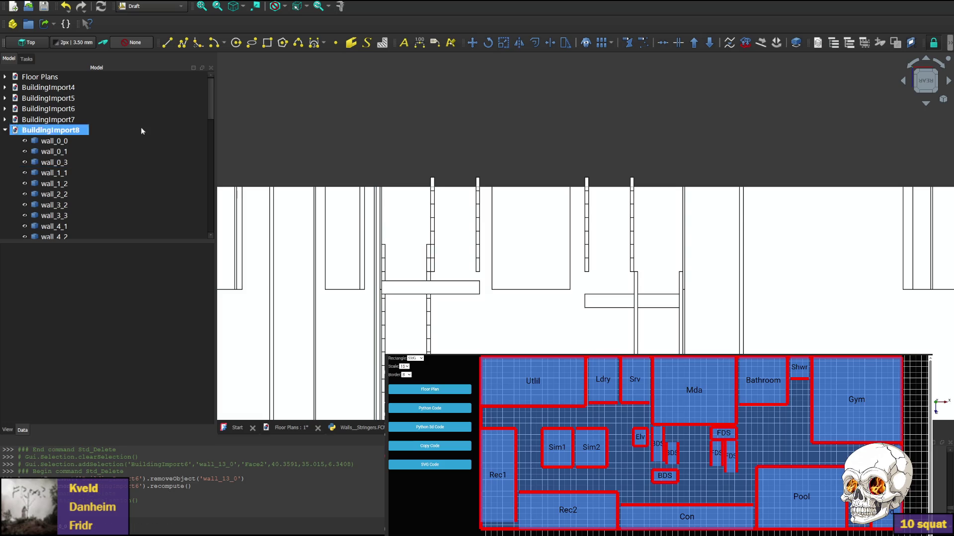
pyautogui.click(358, 428)
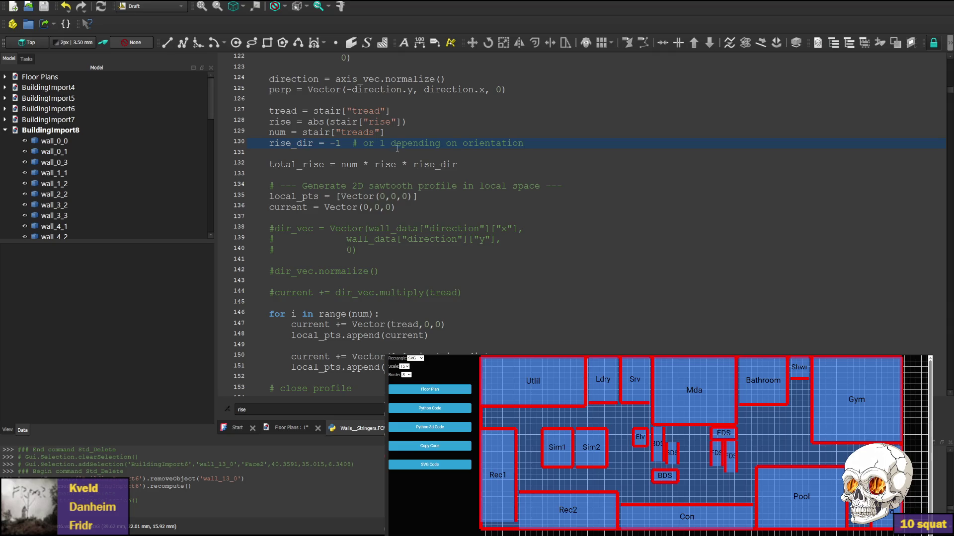
pyautogui.scroll(4, 387, 204)
pyautogui.scroll(4, 386, 204)
pyautogui.scroll(4, 387, 203)
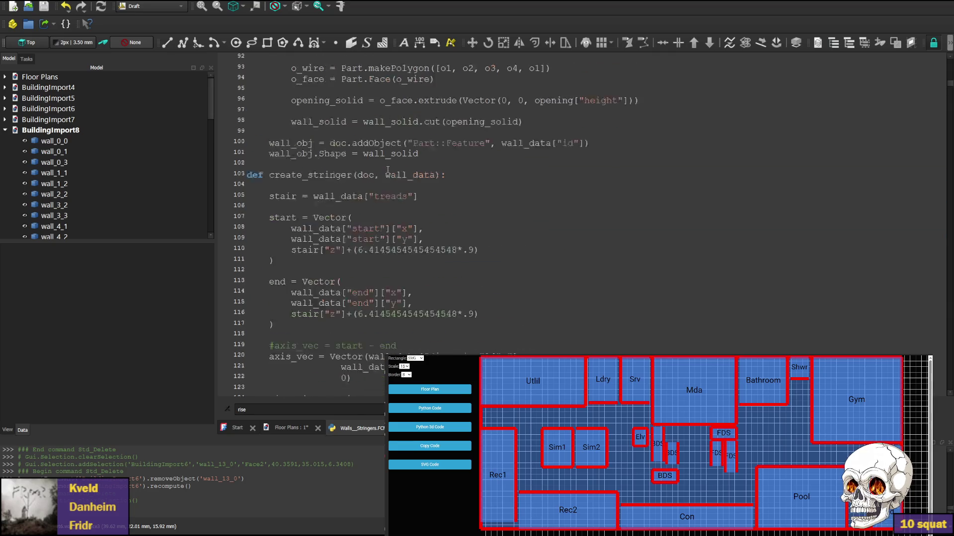
pyautogui.scroll(-1, 387, 203)
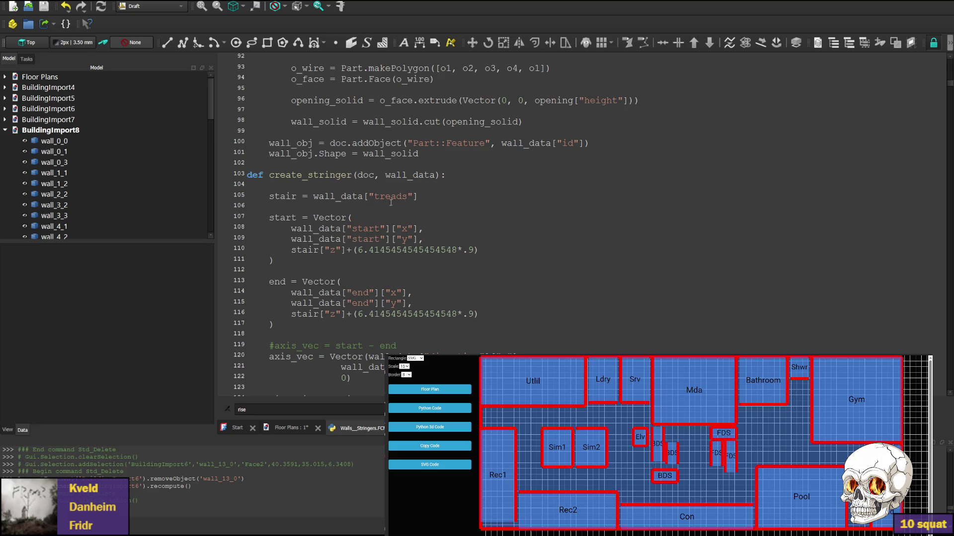
pyautogui.scroll(3, 424, 221)
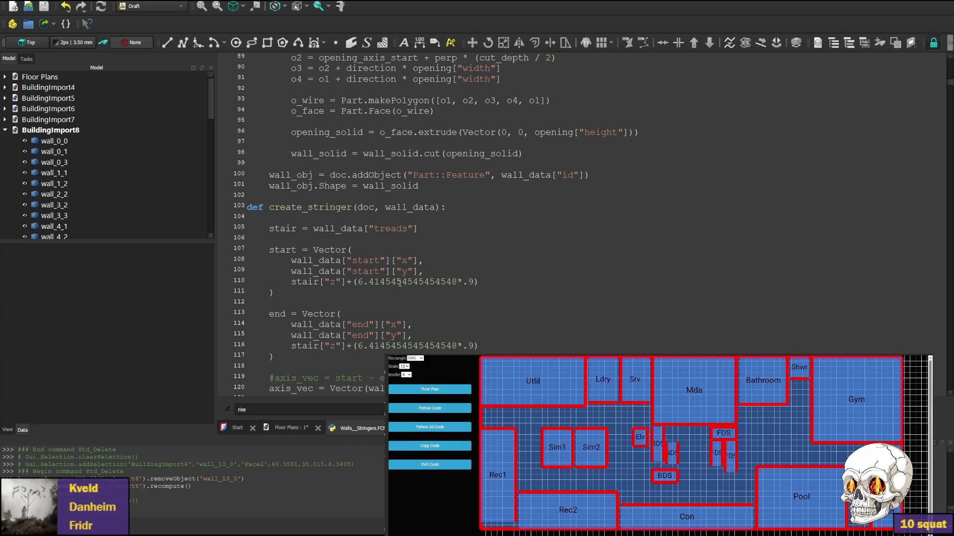
pyautogui.scroll(-4, 402, 285)
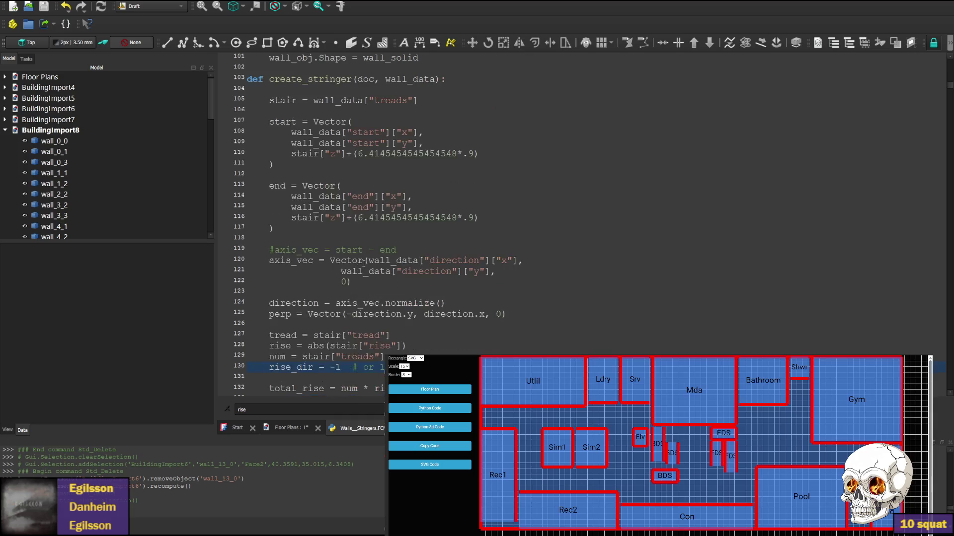
pyautogui.scroll(2, 365, 263)
pyautogui.scroll(-2, 365, 262)
pyautogui.scroll(-1, 309, 233)
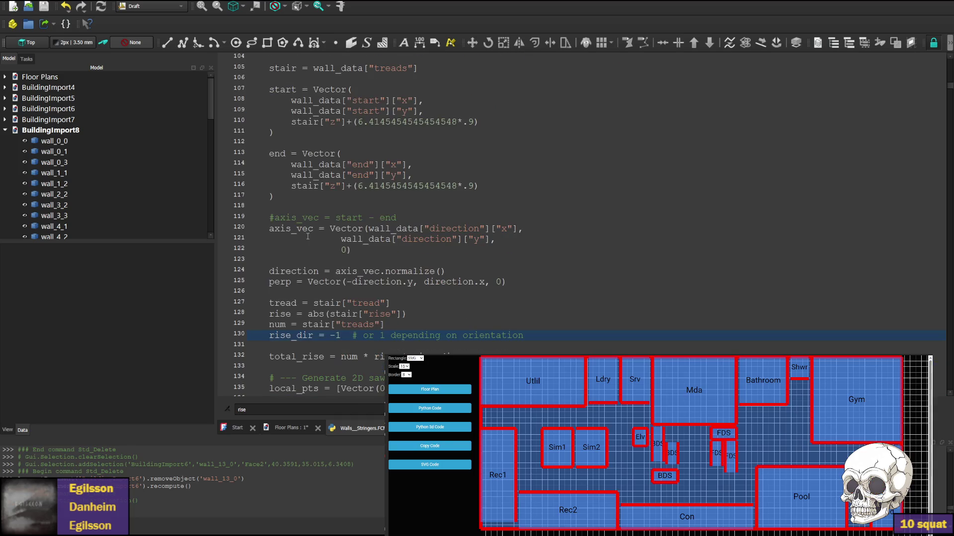
# Cut the rise and num assignment lines 128–129 out of the lower stair block.
pyautogui.click(274, 313)
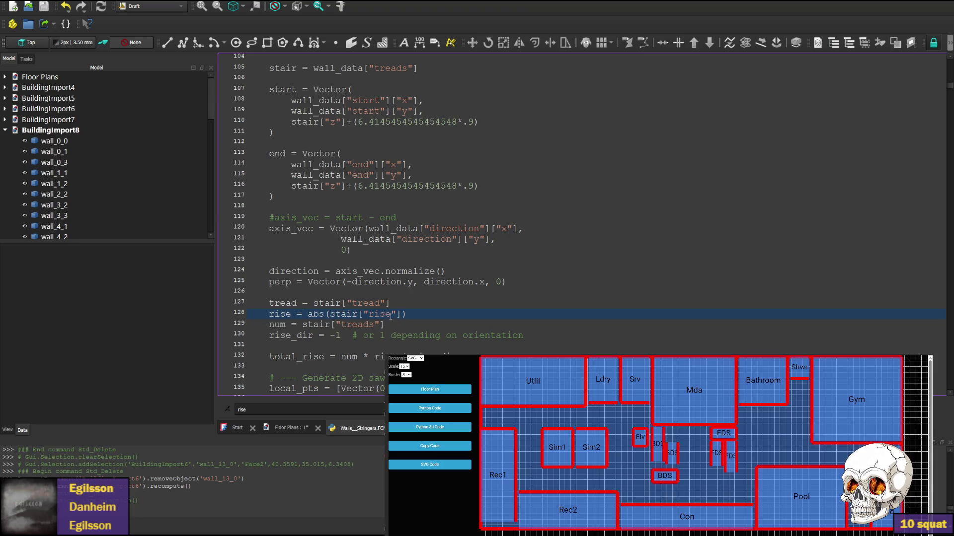
pyautogui.moveTo(386, 326); pyautogui.dragTo(420, 305)
pyautogui.hotkey('ctrl', 'c')
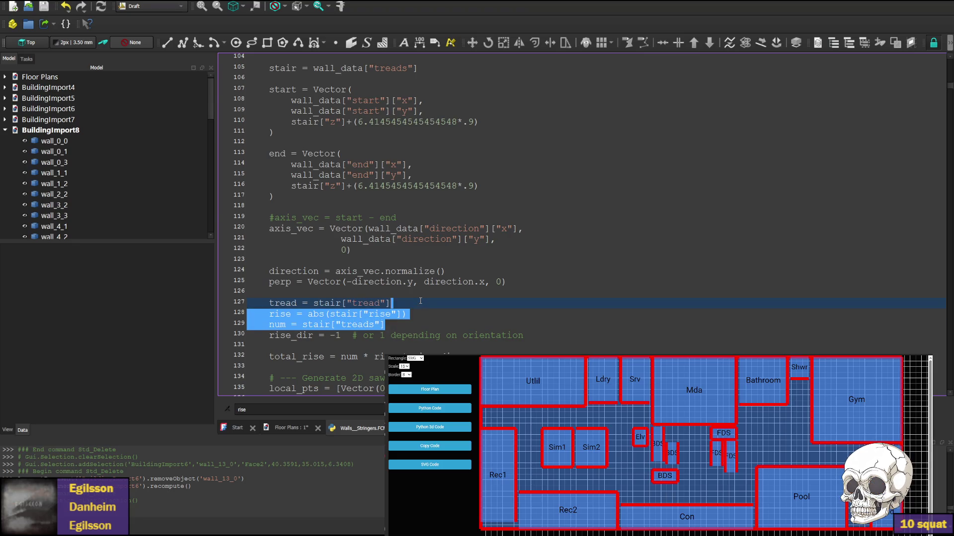
pyautogui.press('Delete')
pyautogui.scroll(4, 419, 301)
pyautogui.scroll(3, 398, 292)
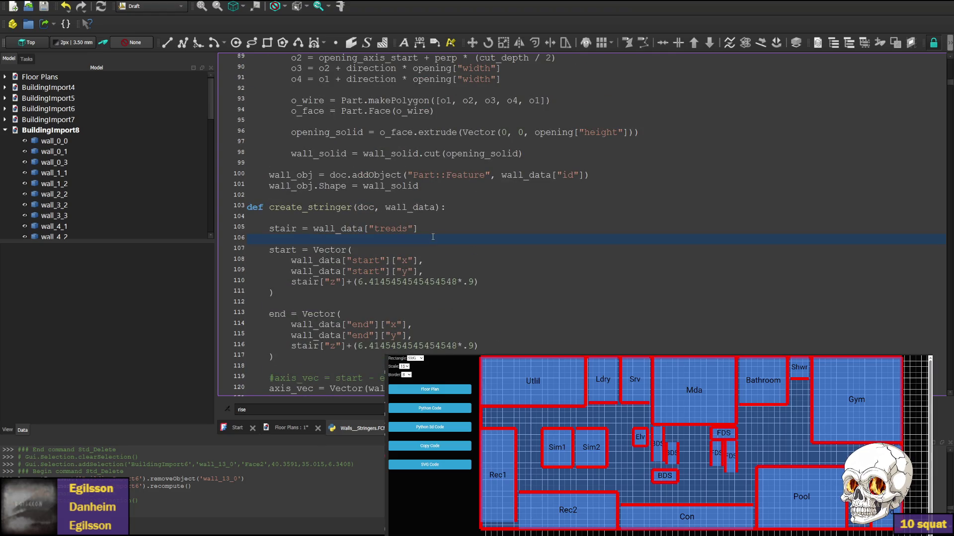
# Paste rise and num at the top of create_stringer and make the start height stair z plus (rise*num)/2.
pyautogui.hotkey('ctrl', 'v')
pyautogui.press('Return')
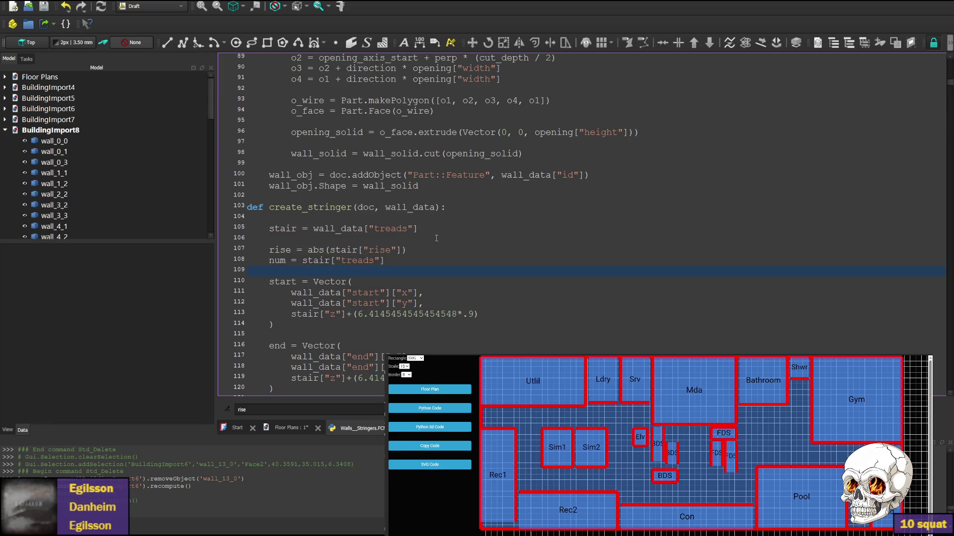
pyautogui.scroll(-3, 325, 218)
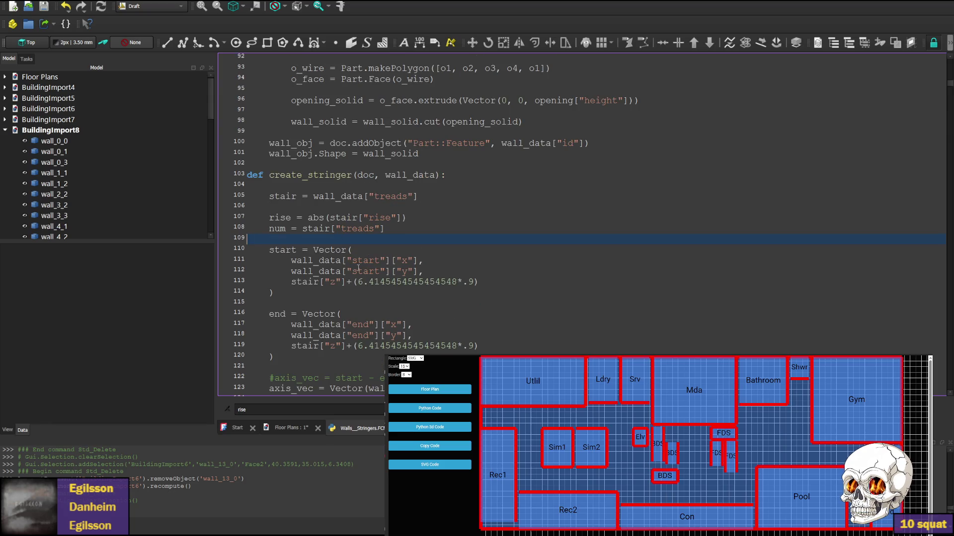
pyautogui.doubleClick(280, 217)
pyautogui.hotkey('ctrl', 'c')
pyautogui.moveTo(353, 282); pyautogui.dragTo(480, 282)
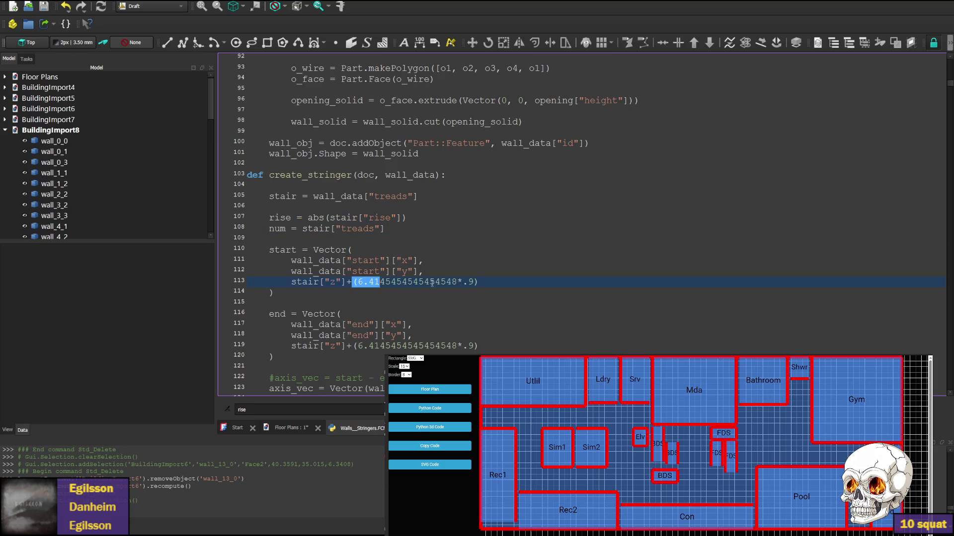
pyautogui.hotkey('ctrl', 'v')
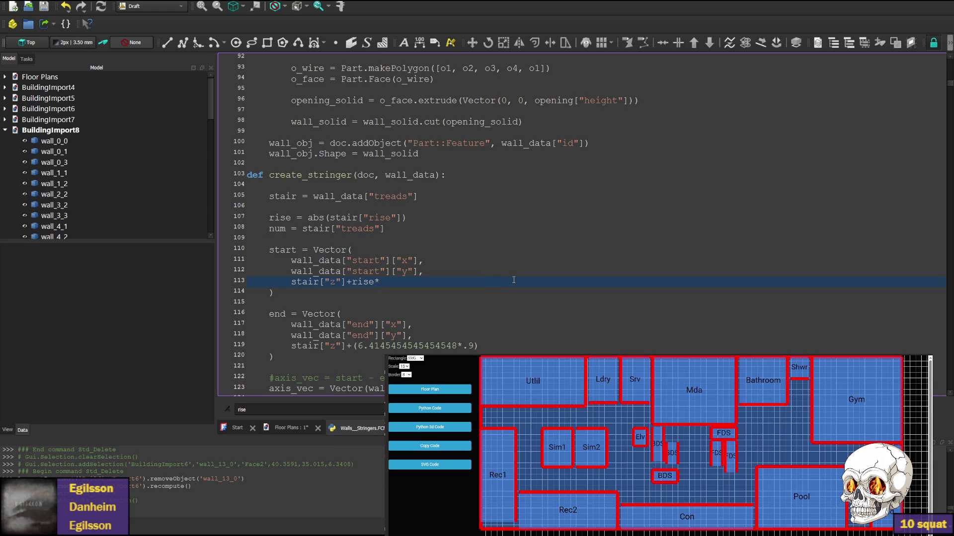
pyautogui.doubleClick(277, 229)
pyautogui.hotkey('ctrl', 'c')
pyautogui.click(434, 282)
pyautogui.doubleClick(278, 229)
pyautogui.hotkey('ctrl', 'v')
pyautogui.write('(')
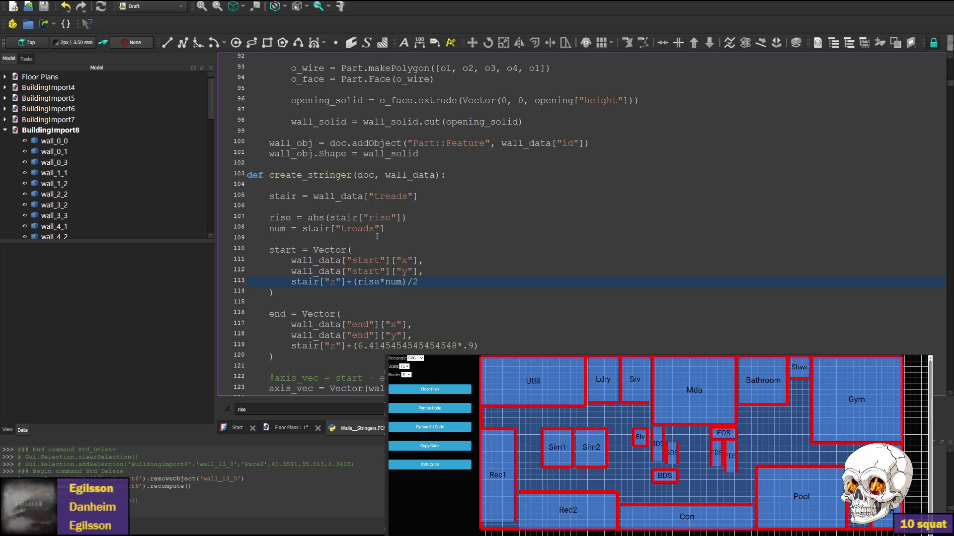
pyautogui.write('(')
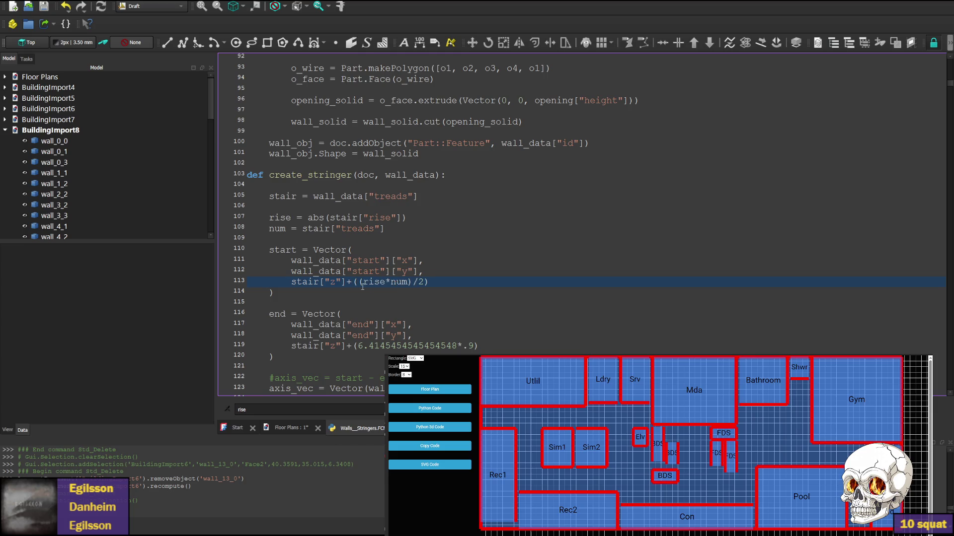
# Apply the same '+((rise*num)/2)' formula to the end height on line 119 and run the macro to build BuildingImport9.
pyautogui.moveTo(347, 282); pyautogui.dragTo(448, 281)
pyautogui.hotkey('ctrl', 'c')
pyautogui.moveTo(347, 347); pyautogui.dragTo(478, 347)
pyautogui.hotkey('ctrl', 'v')
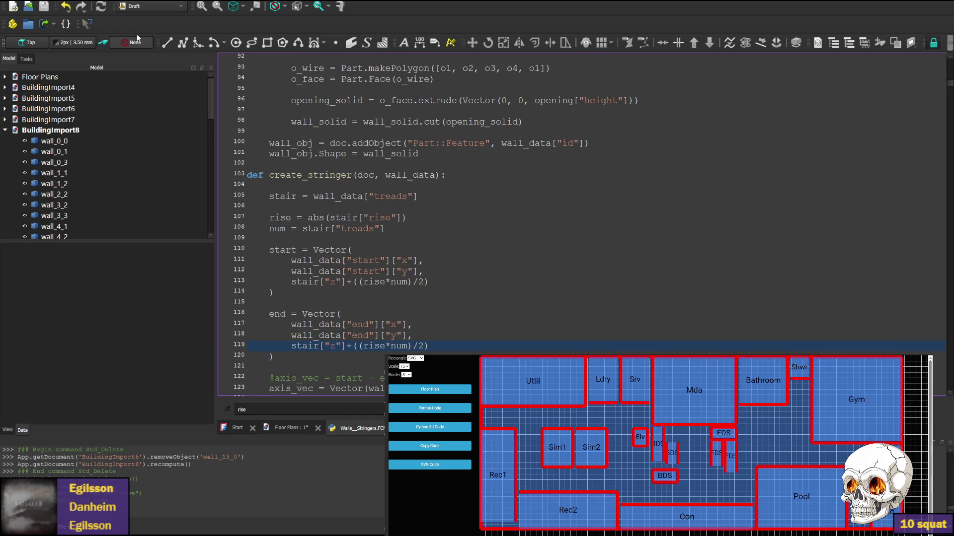
pyautogui.hotkey('ctrl', 'F6')
pyautogui.scroll(3, 796, 156)
pyautogui.scroll(2, 796, 156)
pyautogui.scroll(-3, 796, 171)
pyautogui.scroll(-3, 793, 168)
pyautogui.scroll(-3, 794, 168)
pyautogui.moveTo(596, 210)
pyautogui.mouseDown(button='middle')
pyautogui.moveTo(404, 246)
pyautogui.moveTo(498, 263)
pyautogui.mouseUp(button='middle')
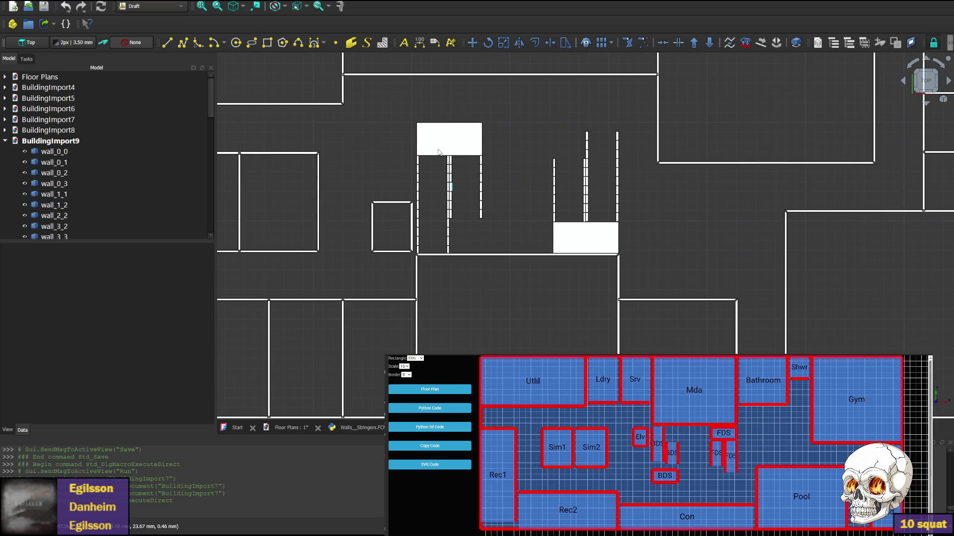
# From a side view, delete the front walls wall_0_2 and wall_13_0 hiding the stairs.
pyautogui.click(926, 106)
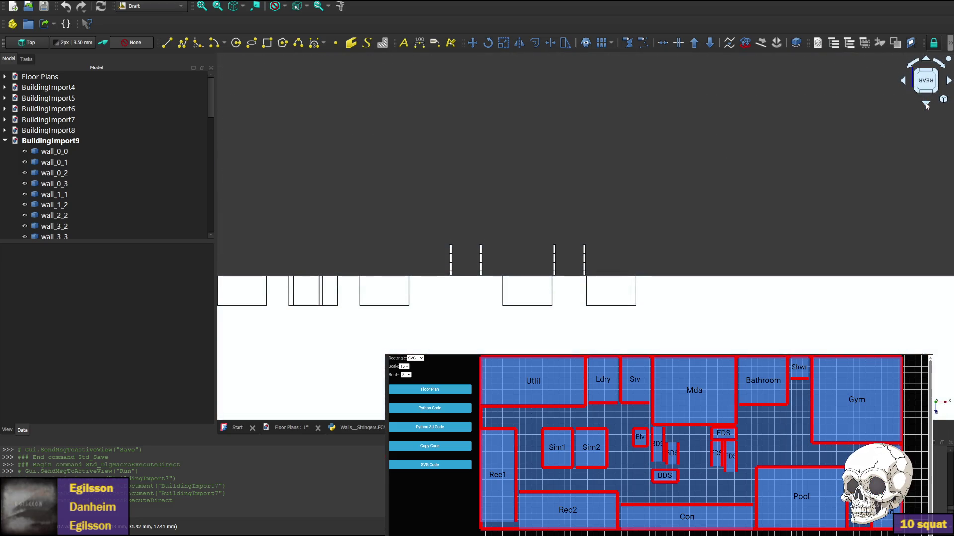
pyautogui.moveTo(460, 324); pyautogui.dragTo(398, 277, button='middle')
pyautogui.click(772, 242)
pyautogui.press('Delete')
pyautogui.scroll(4, 772, 242)
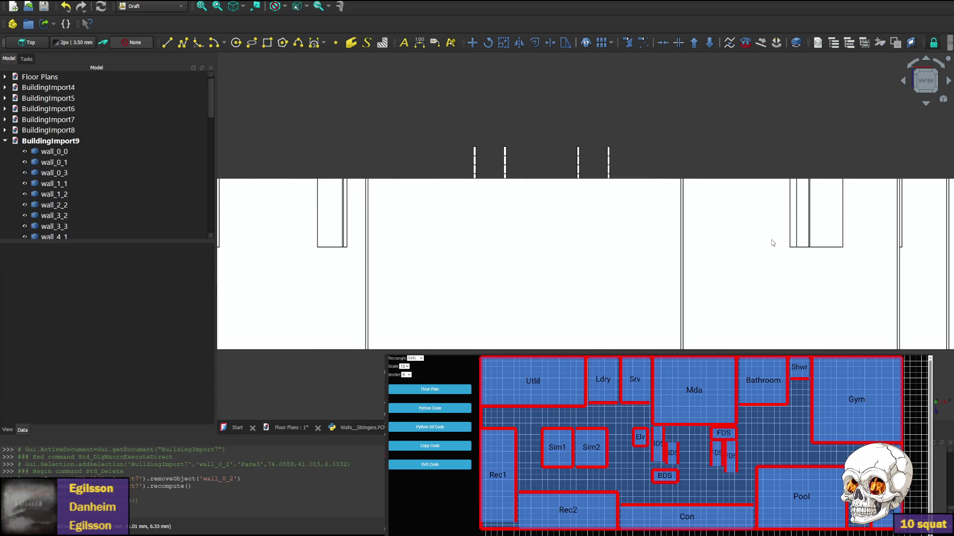
pyautogui.click(670, 265)
pyautogui.press('Delete')
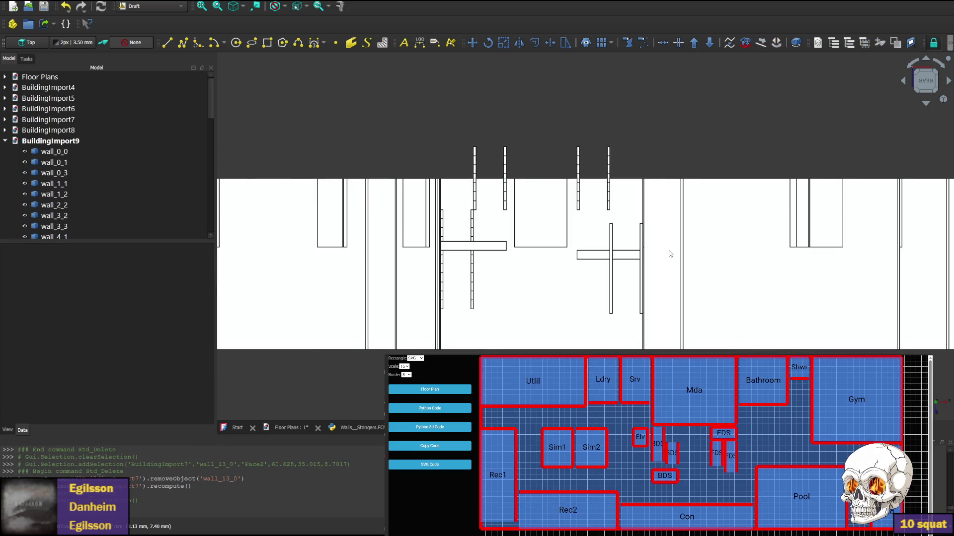
# Delete wall_5_2 to expose the stringers, then return to the generator macro code.
pyautogui.click(669, 248)
pyautogui.press('Delete')
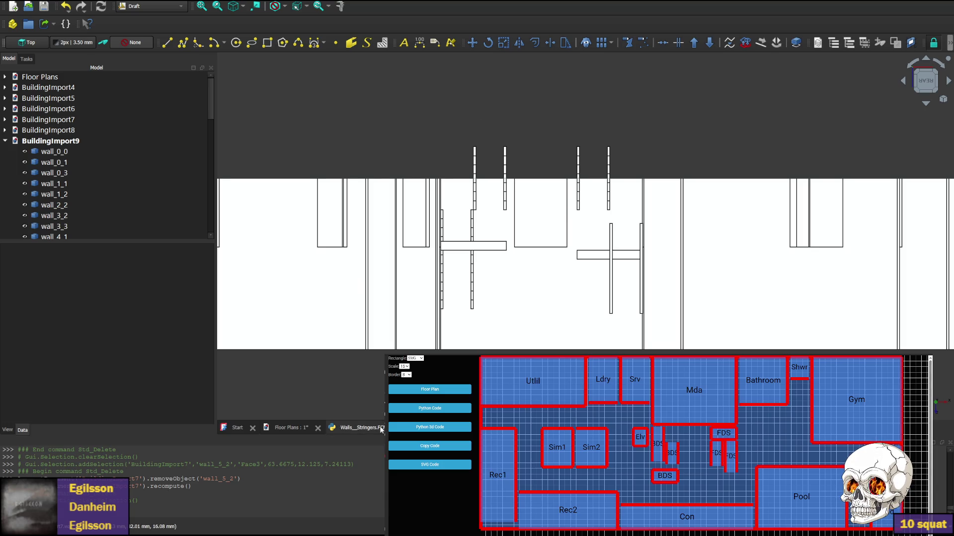
pyautogui.click(358, 428)
# Change the stringer start-height divisor on line 113 from 2 to 1 and rerun the macro, creating BuildingImport10.
pyautogui.doubleClick(422, 346)
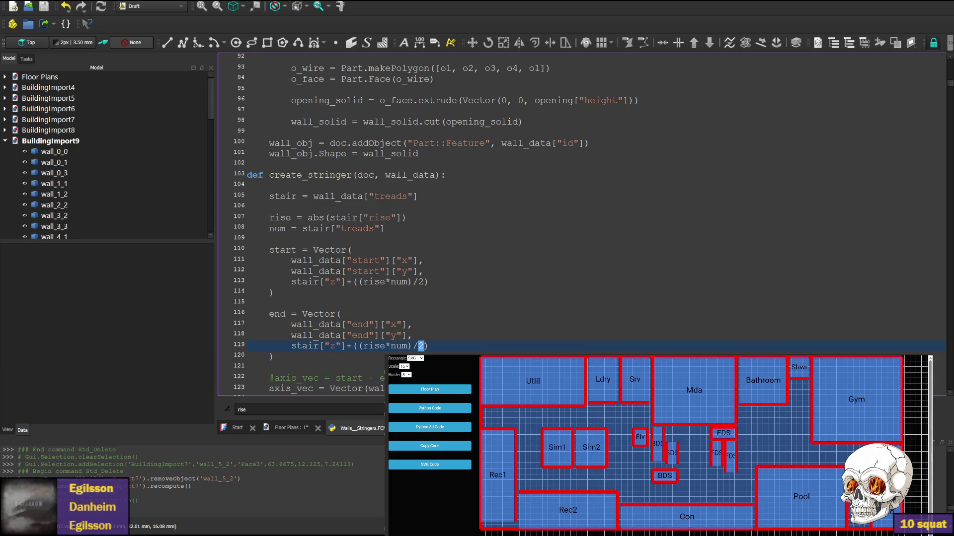
pyautogui.doubleClick(422, 281)
pyautogui.write('1')
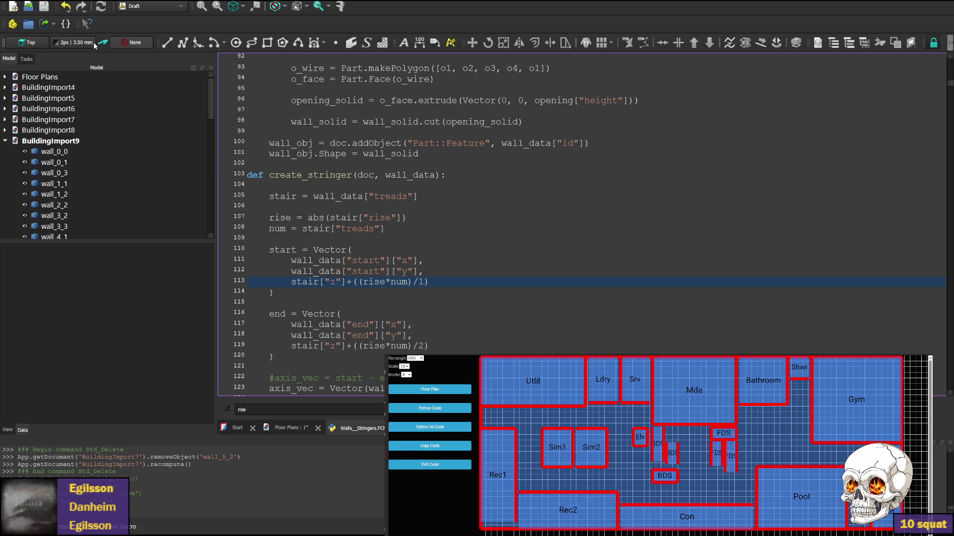
pyautogui.hotkey('ctrl', 'F6')
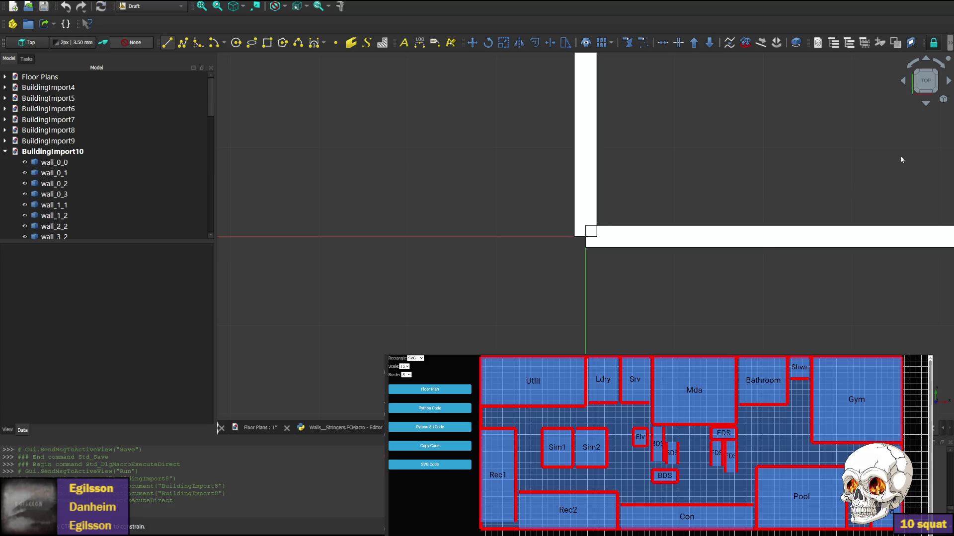
pyautogui.scroll(-2, 867, 189)
pyautogui.scroll(-2, 671, 224)
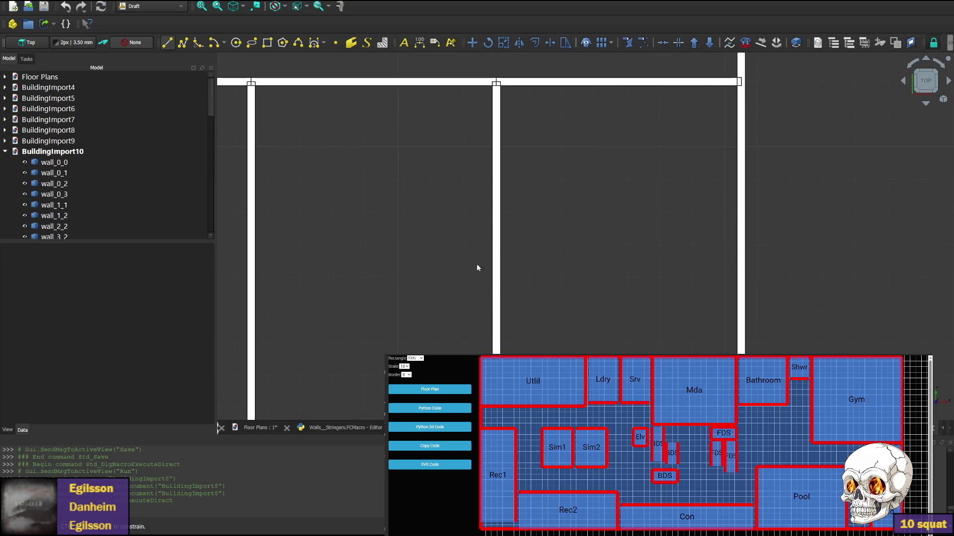
pyautogui.scroll(-2, 510, 214)
# From a side view of BuildingImport10, delete the front wall wall_0_2.
pyautogui.moveTo(686, 168); pyautogui.dragTo(465, 259, button='middle')
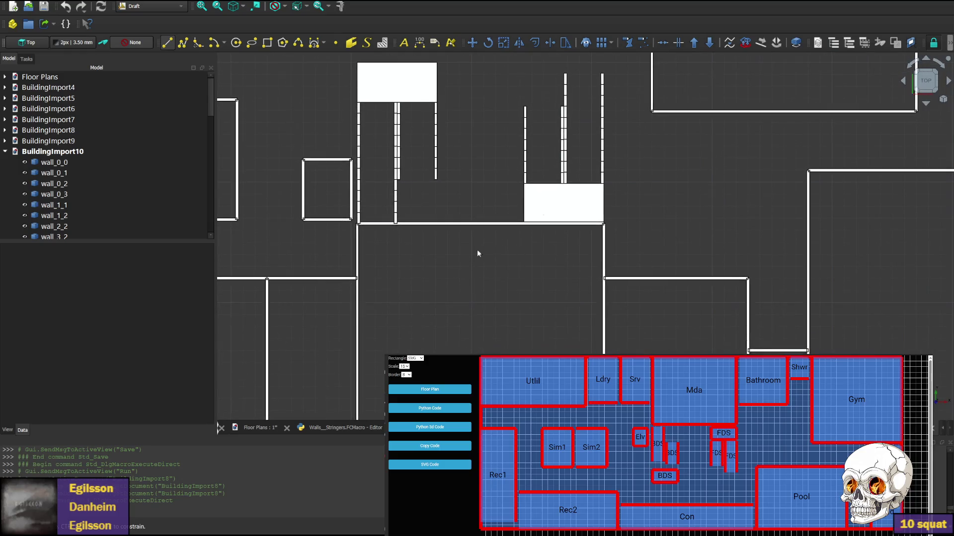
pyautogui.click(926, 103)
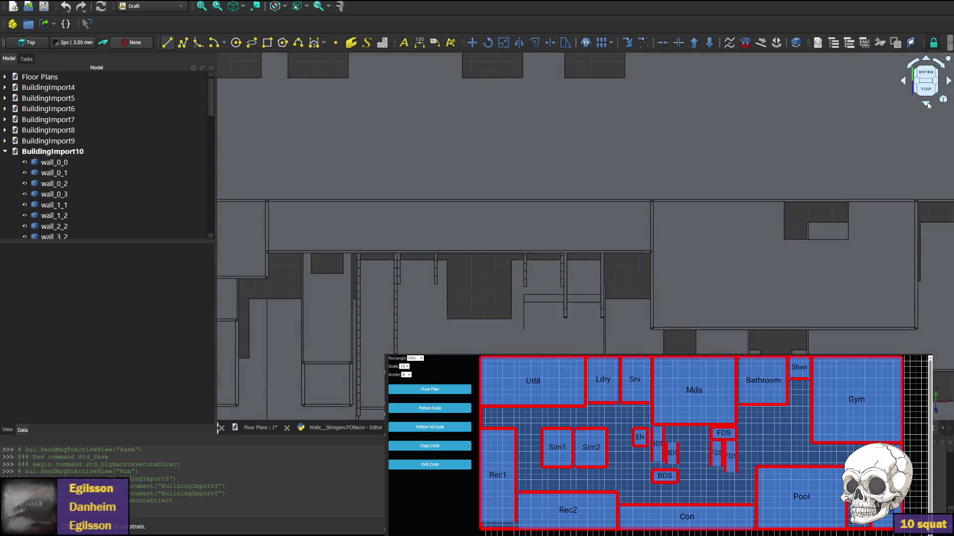
pyautogui.moveTo(455, 223); pyautogui.dragTo(477, 171, button='middle')
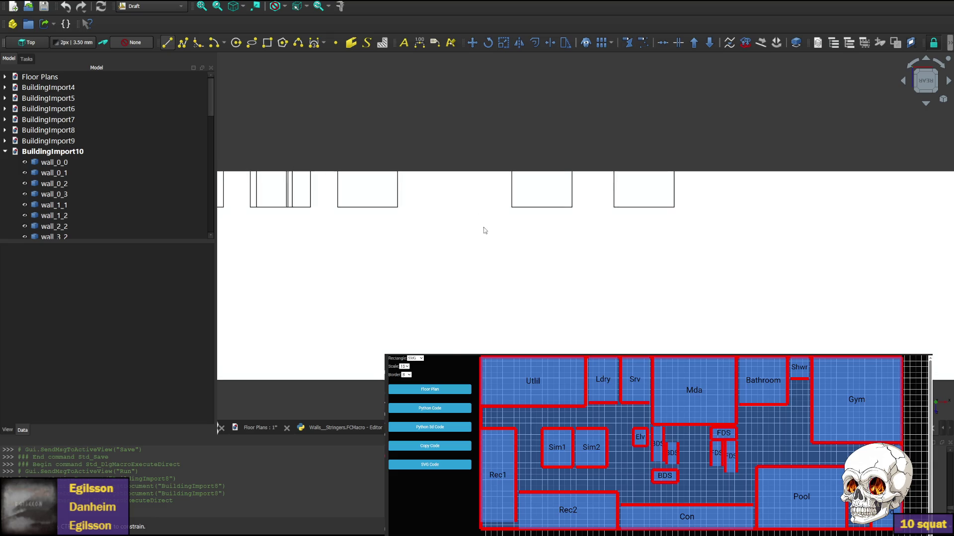
pyautogui.scroll(-2, 567, 271)
pyautogui.scroll(-1, 518, 285)
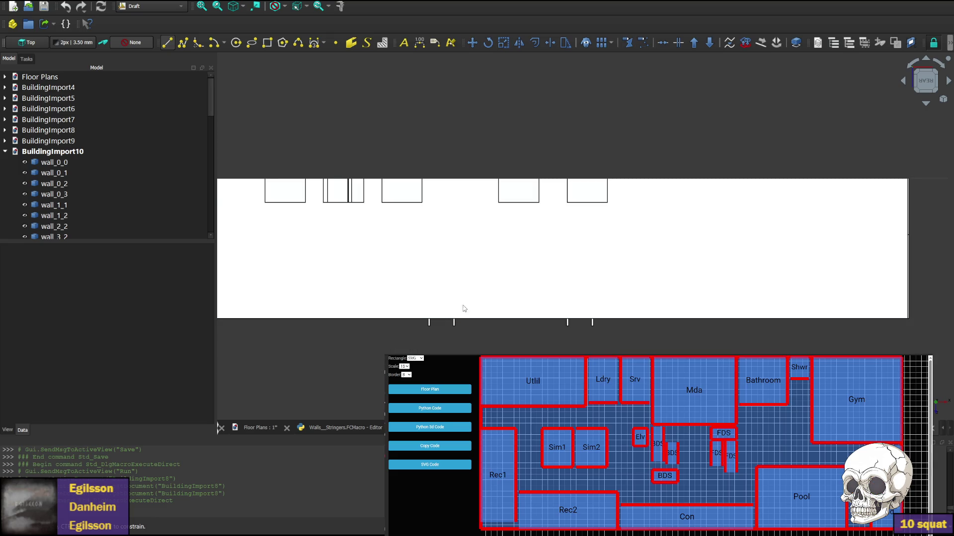
pyautogui.click(472, 259)
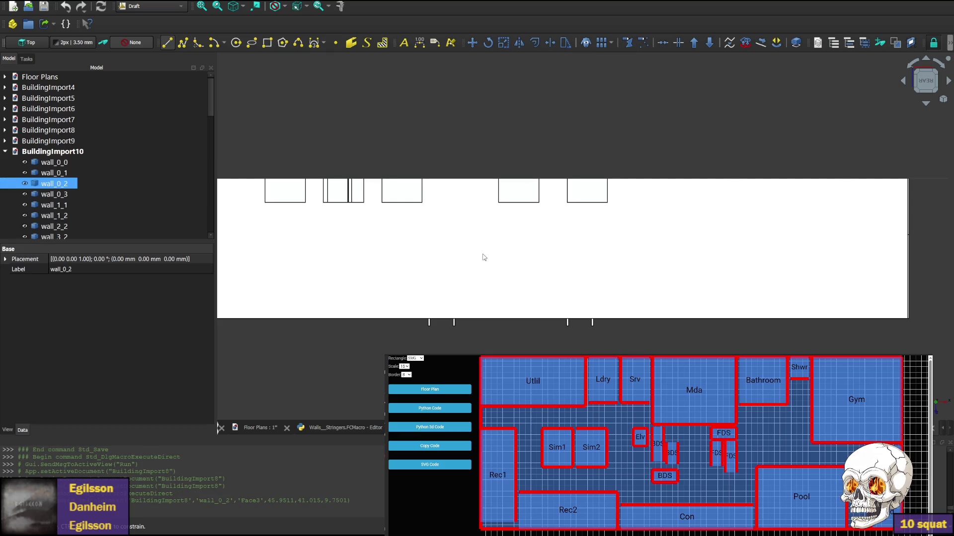
pyautogui.press('Delete')
# Delete wall_13_0 in front of the stairs and select wall_4_2.
pyautogui.click(506, 256)
pyautogui.press('Delete')
pyautogui.click(506, 269)
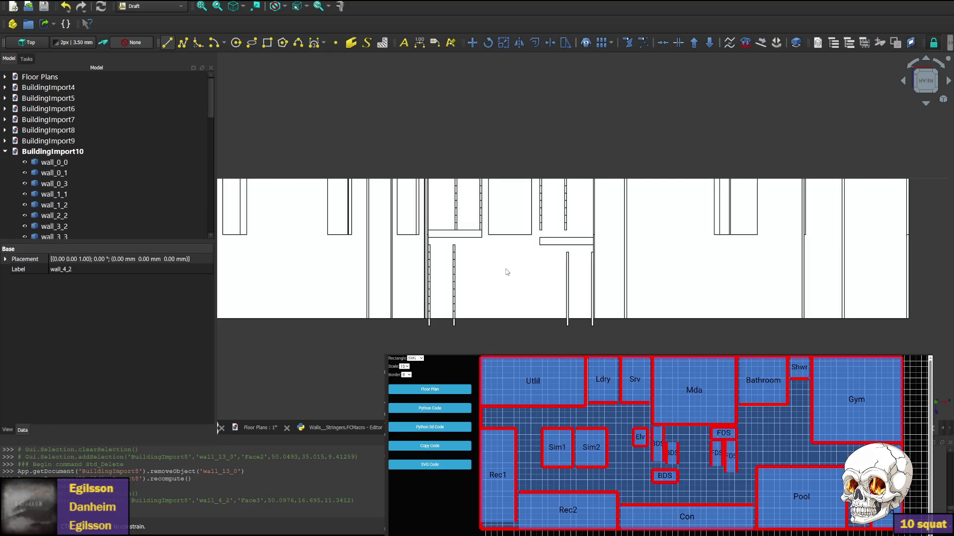
pyautogui.scroll(2, 472, 260)
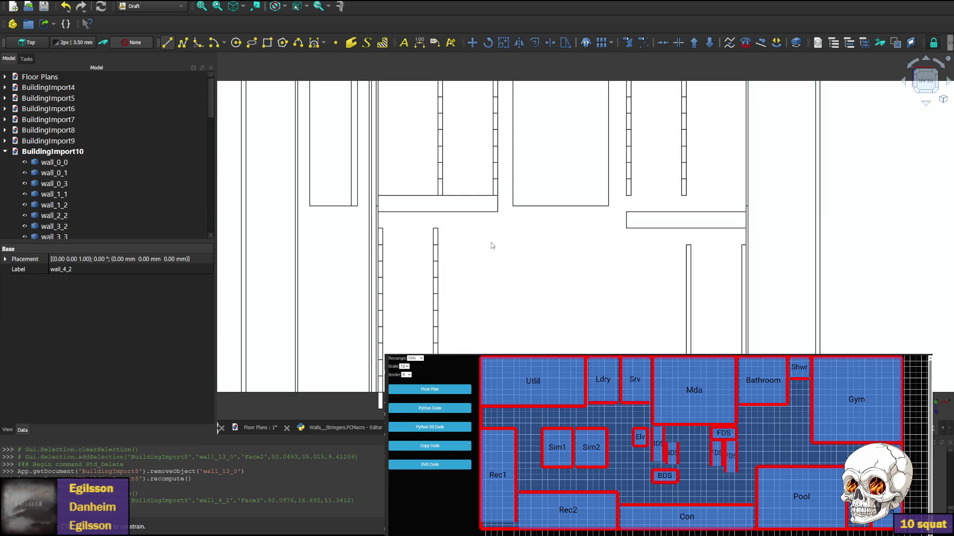
pyautogui.scroll(-1, 493, 245)
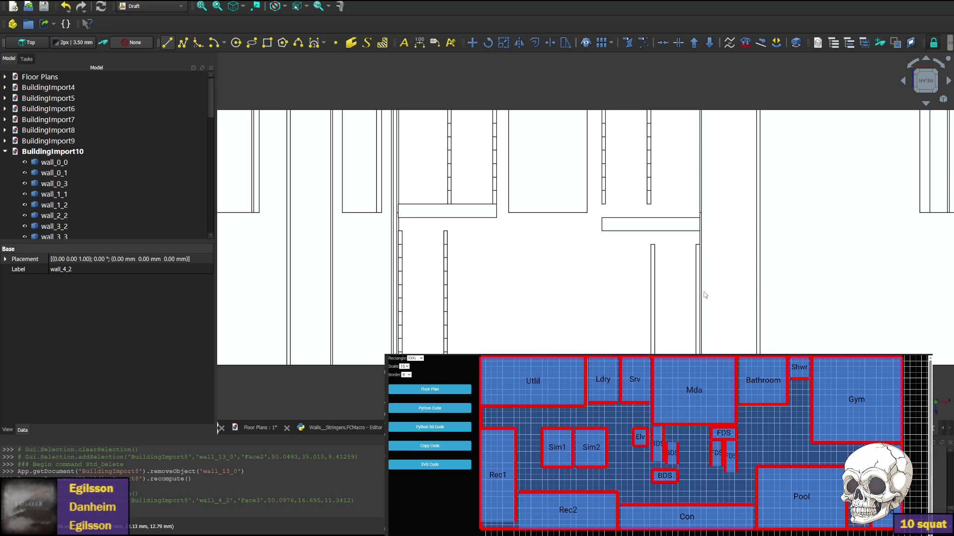
pyautogui.click(682, 258)
# Delete wall_4_2 and the large wall_0_0 to expose the stairs.
pyautogui.press('Delete')
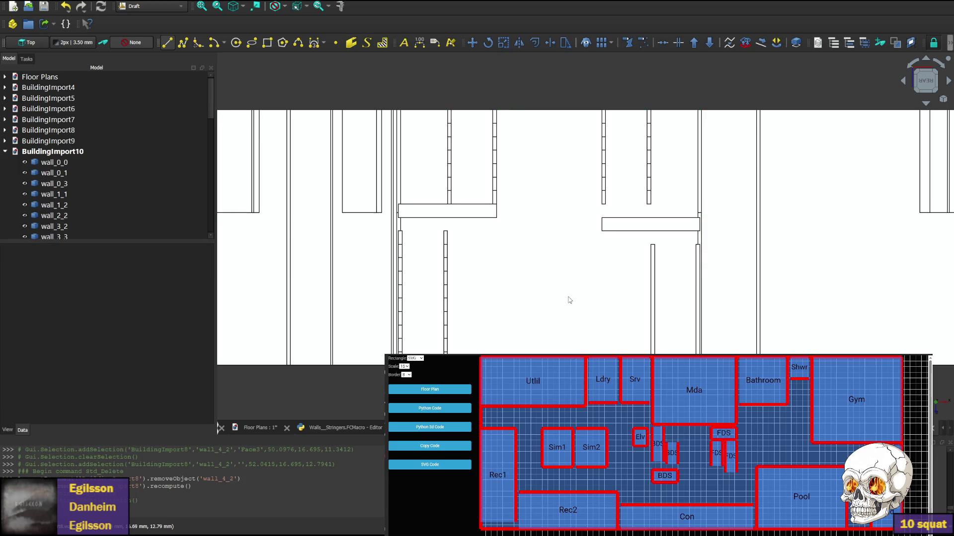
pyautogui.click(568, 296)
pyautogui.press('Delete')
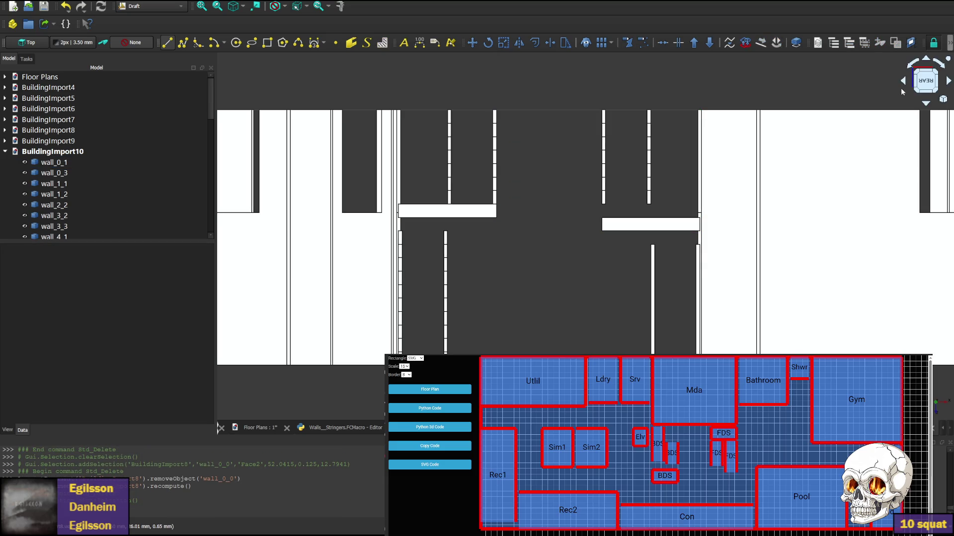
# Inspect the stairs from rear, front and left views, then return to the Walls_Stringers macro code.
pyautogui.click(905, 81)
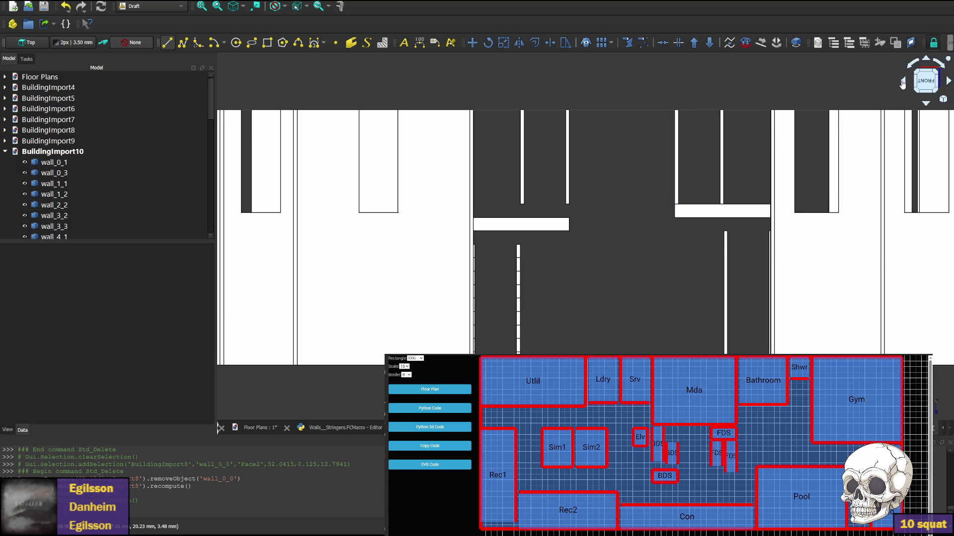
pyautogui.click(933, 80)
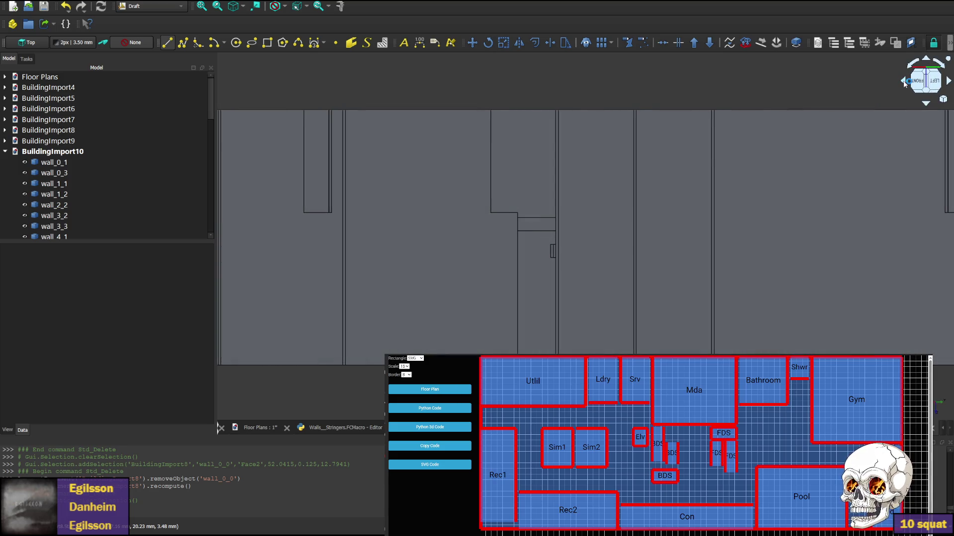
pyautogui.click(907, 82)
pyautogui.click(904, 82)
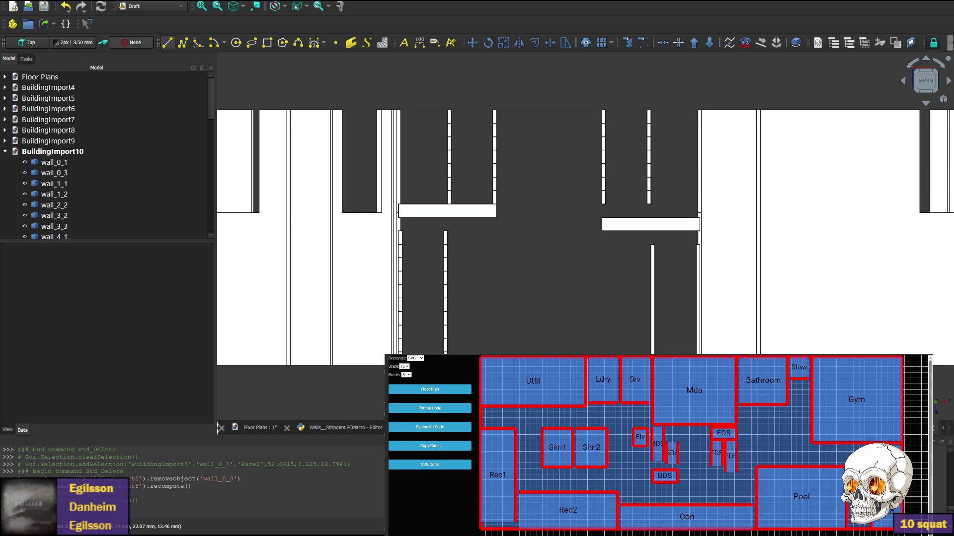
pyautogui.click(343, 427)
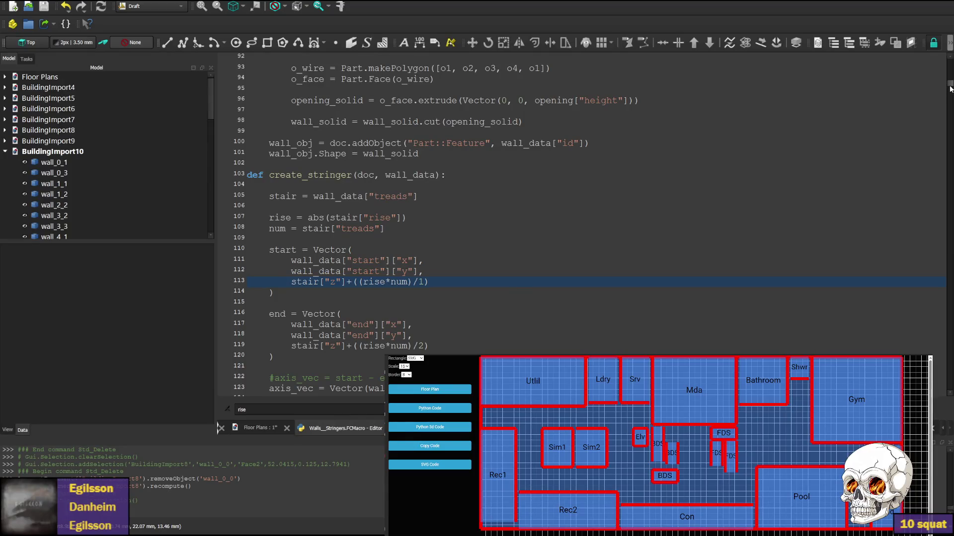
pyautogui.moveTo(950, 84); pyautogui.dragTo(950, 387)
pyautogui.scroll(3, 360, 260)
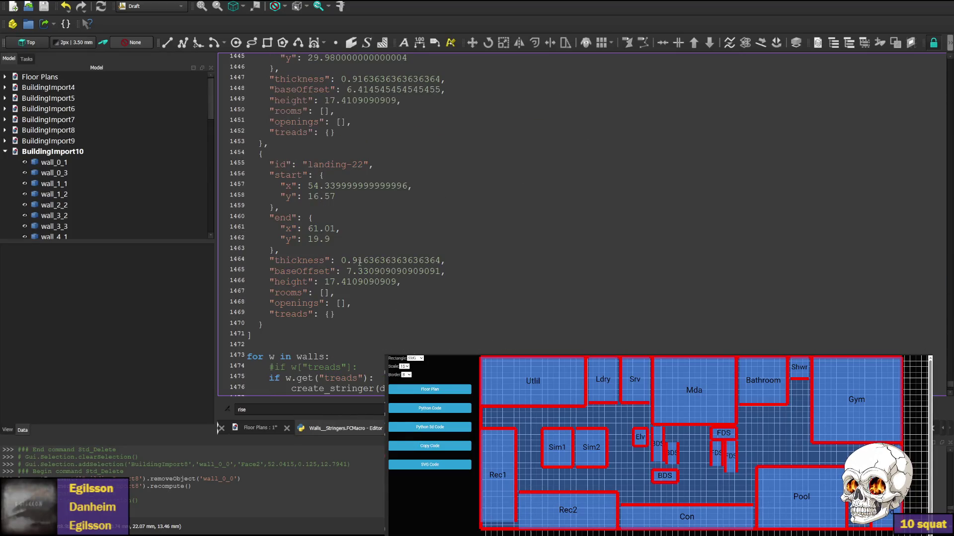
pyautogui.scroll(5, 311, 293)
pyautogui.scroll(4, 335, 283)
pyautogui.scroll(4, 351, 276)
pyautogui.scroll(3, 369, 271)
pyautogui.scroll(-1, 336, 298)
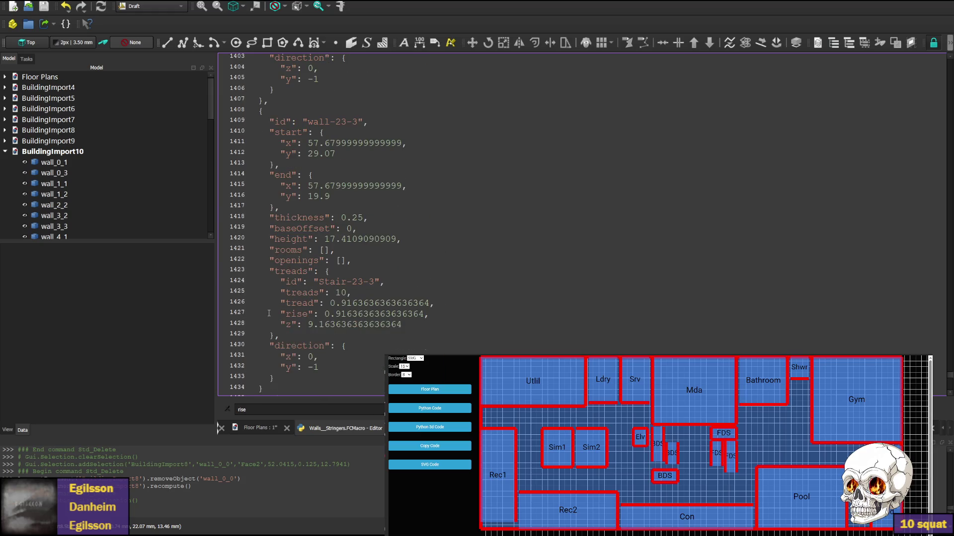
pyautogui.doubleClick(298, 303)
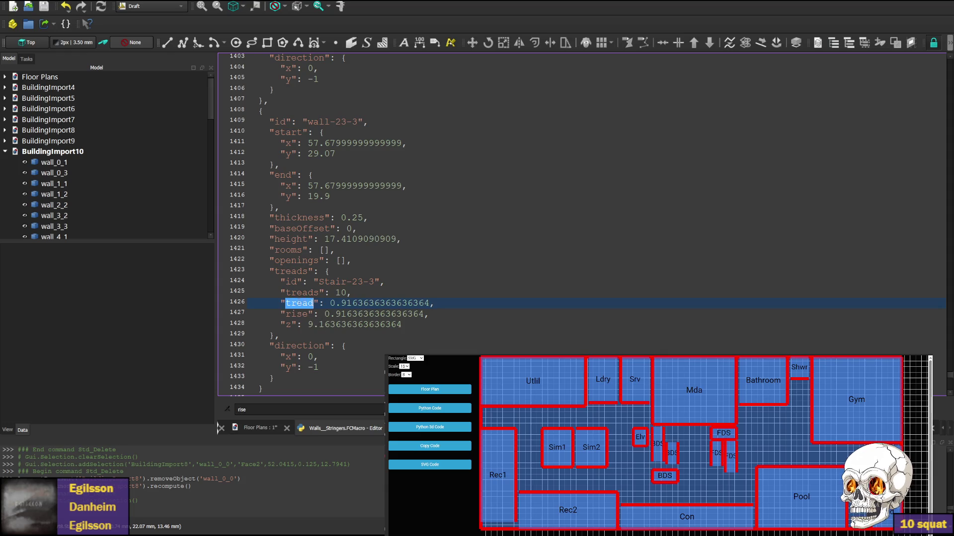
pyautogui.scroll(3, 335, 299)
pyautogui.scroll(3, 335, 298)
pyautogui.scroll(3, 335, 299)
pyautogui.scroll(5, 335, 298)
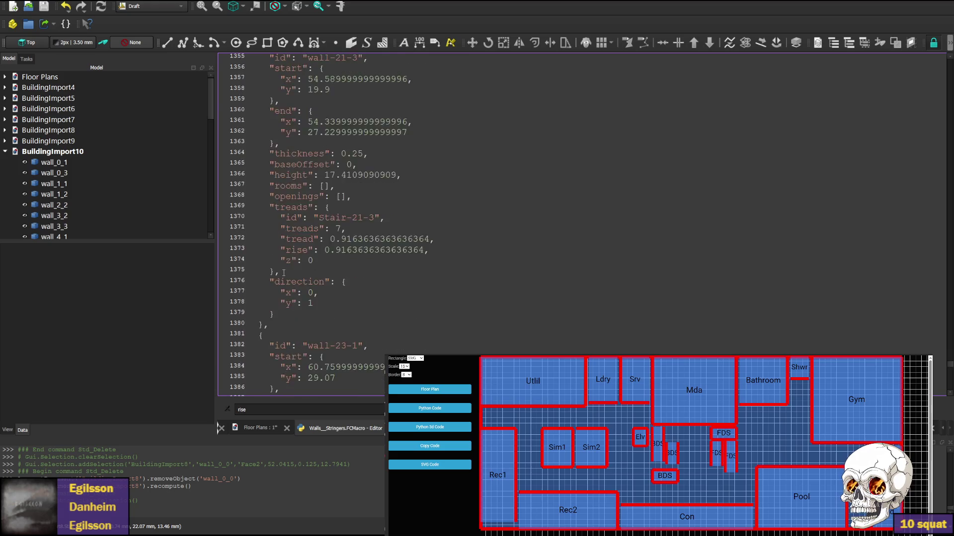
pyautogui.scroll(5, 335, 298)
pyautogui.scroll(4, 299, 298)
pyautogui.scroll(4, 298, 298)
pyautogui.scroll(4, 298, 298)
pyautogui.scroll(3, 298, 283)
pyautogui.scroll(4, 305, 263)
pyautogui.scroll(4, 305, 262)
pyautogui.scroll(3, 336, 265)
pyautogui.scroll(3, 390, 268)
pyautogui.scroll(3, 390, 268)
pyautogui.scroll(2, 335, 246)
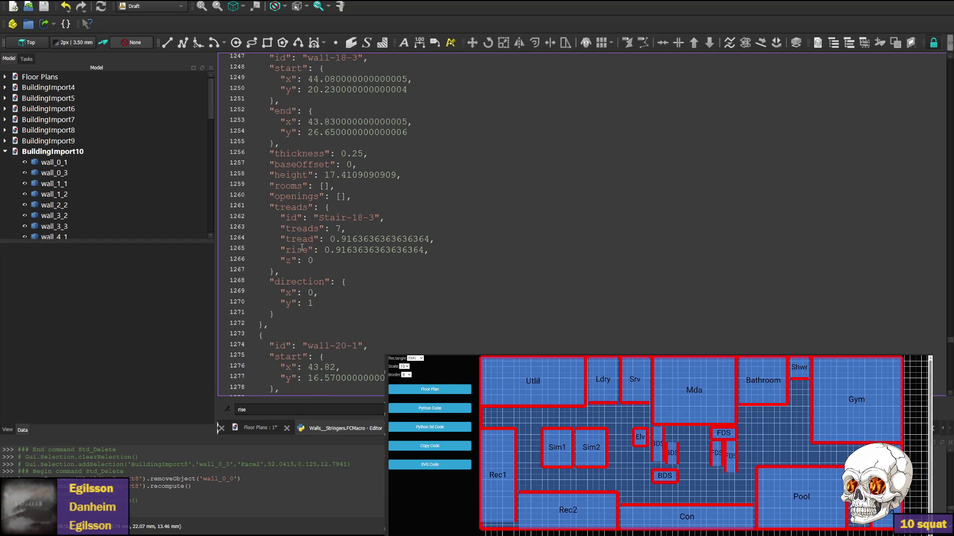
pyautogui.moveTo(295, 225); pyautogui.dragTo(432, 240)
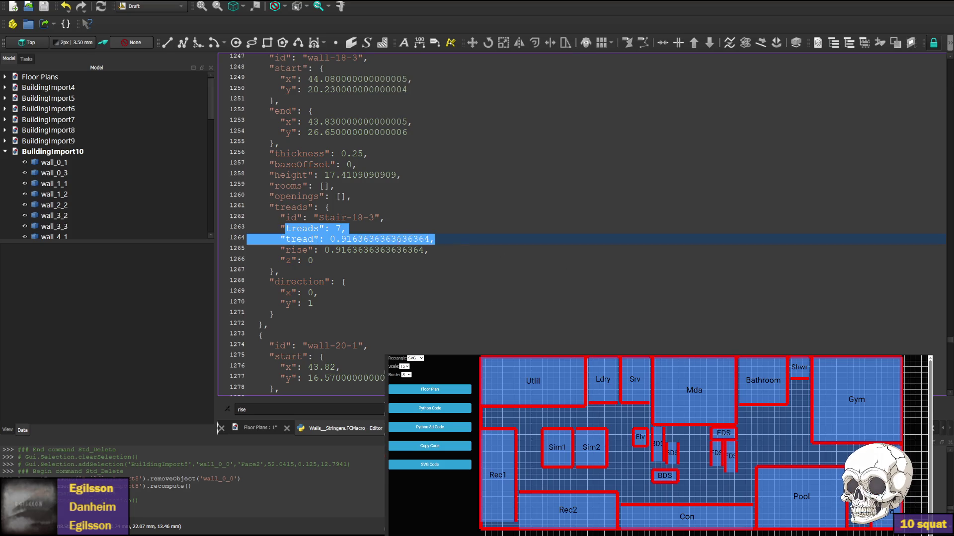
pyautogui.click(373, 223)
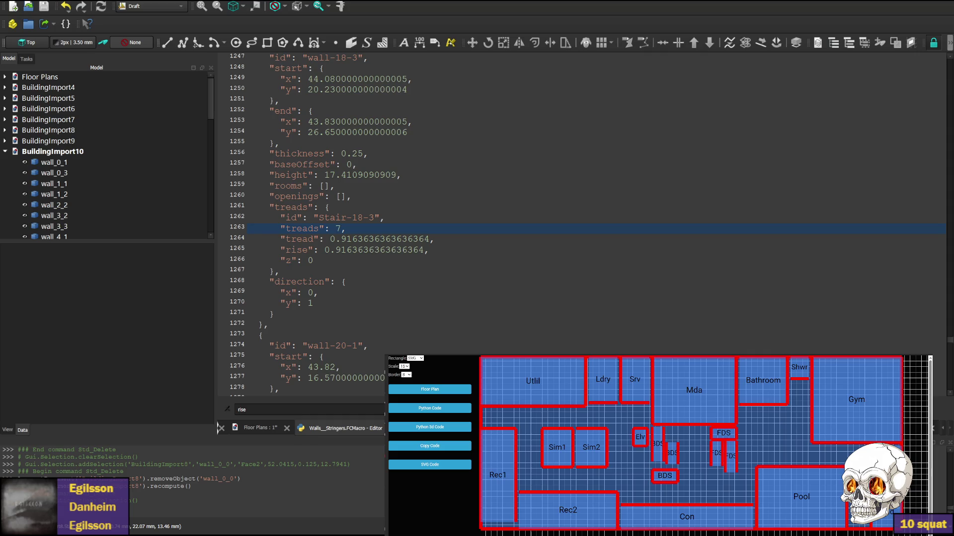
pyautogui.hotkey('alt', 'Tab')
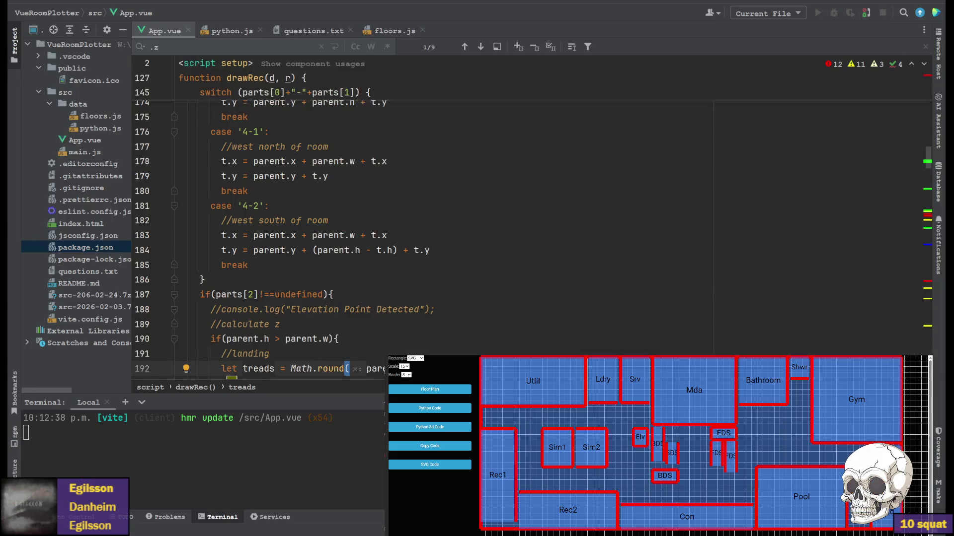
pyautogui.scroll(-3, 373, 224)
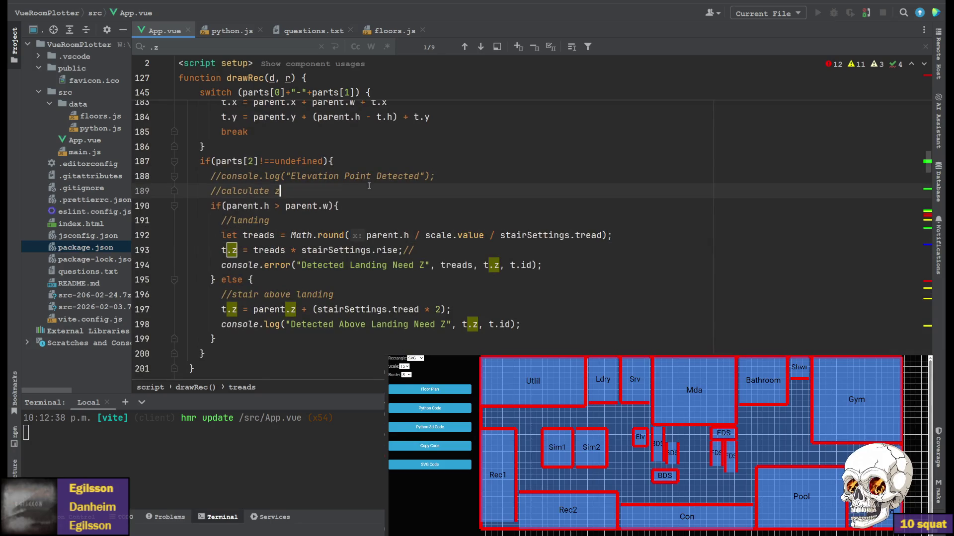
pyautogui.write('floor')
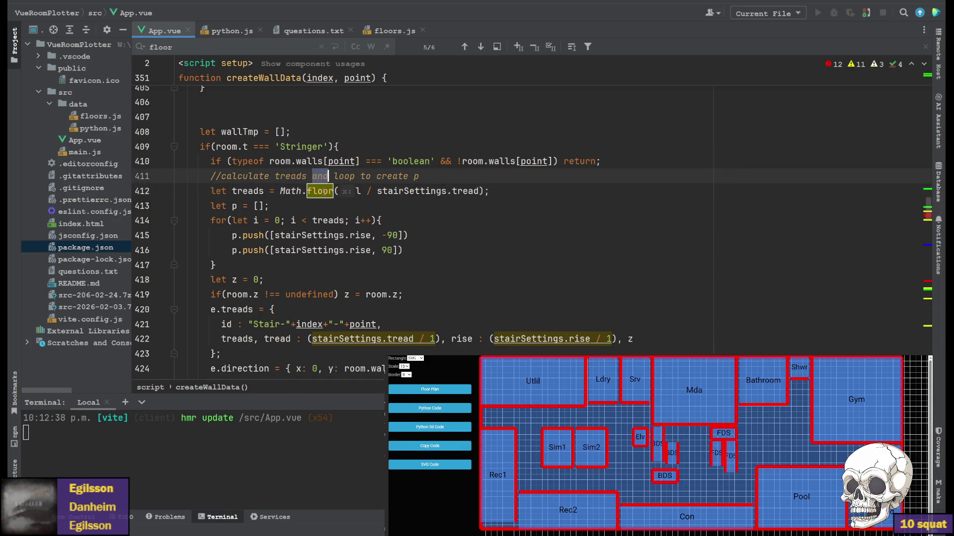
pyautogui.write('round')
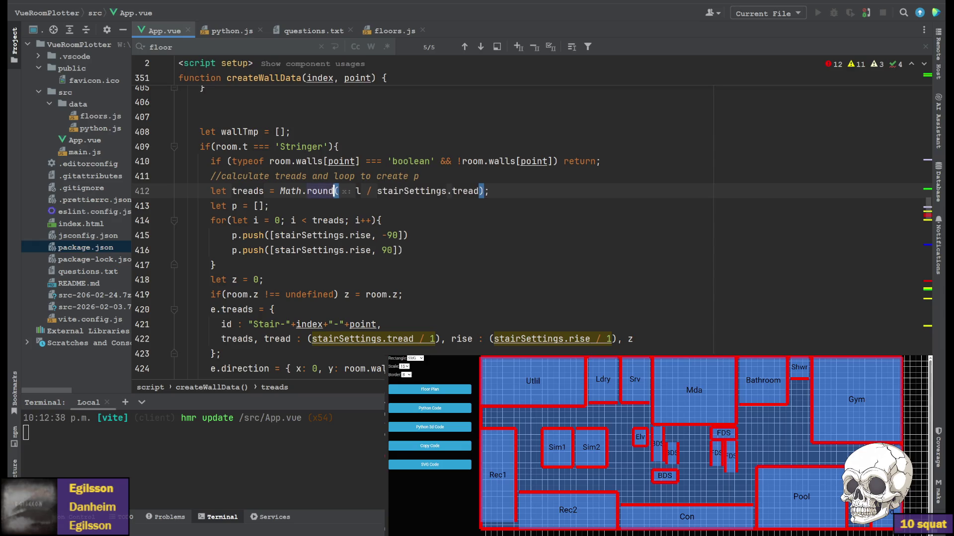
# Finish the Math.round tread-count edit in App.vue and switch to python.js's create_stringer code.
pyautogui.press('Up')
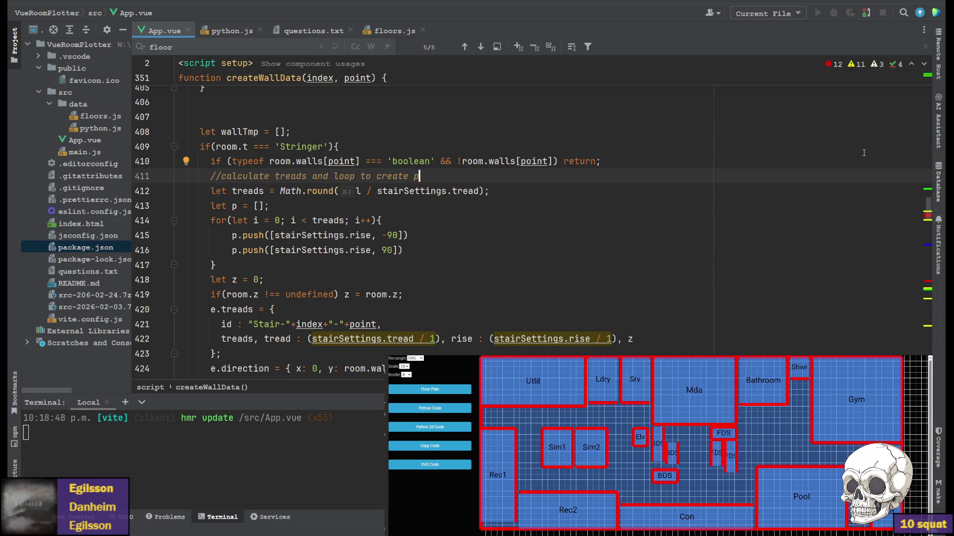
pyautogui.scroll(5, 447, 224)
pyautogui.scroll(5, 447, 223)
pyautogui.scroll(-5, 447, 223)
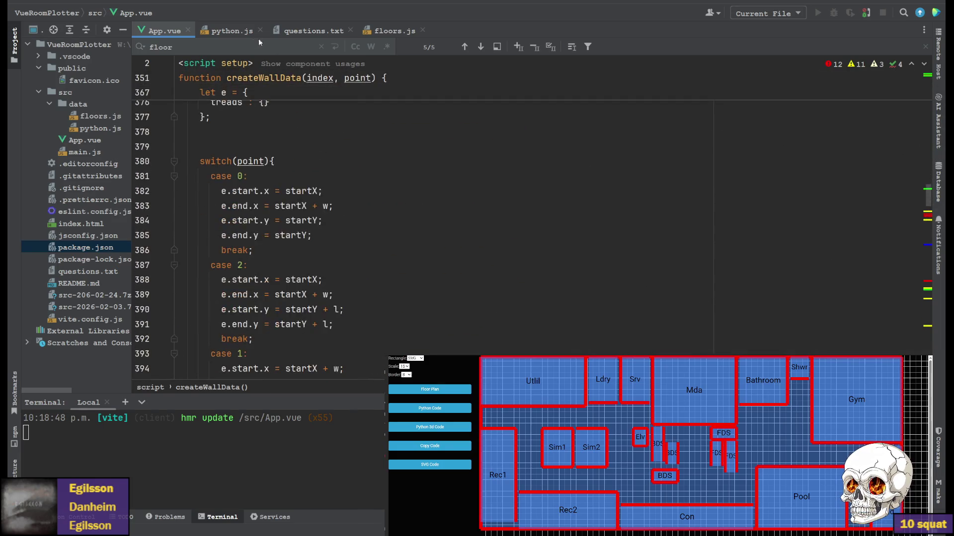
pyautogui.click(227, 31)
pyautogui.scroll(6, 372, 223)
pyautogui.scroll(3, 373, 223)
pyautogui.scroll(-6, 372, 223)
pyautogui.scroll(-2, 280, 207)
pyautogui.scroll(5, 279, 208)
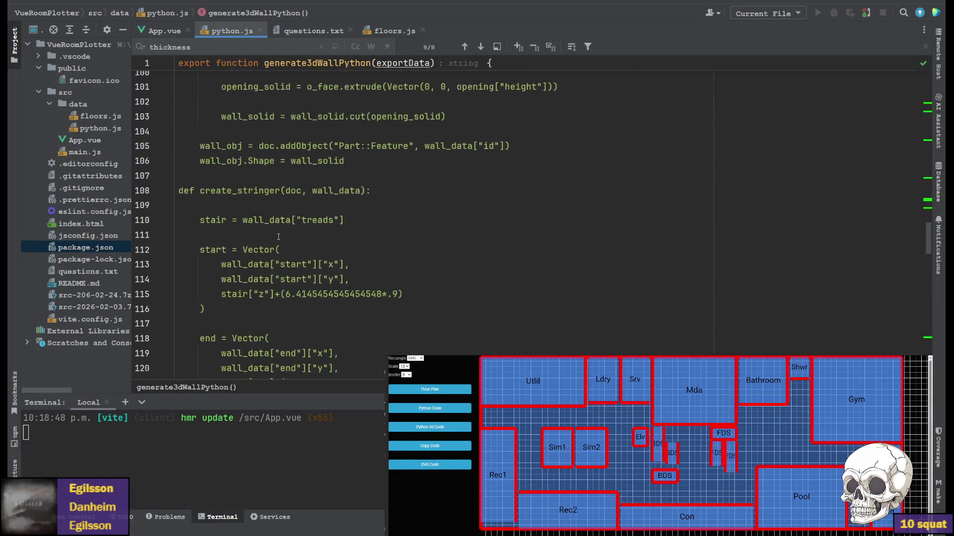
pyautogui.scroll(-4, 281, 237)
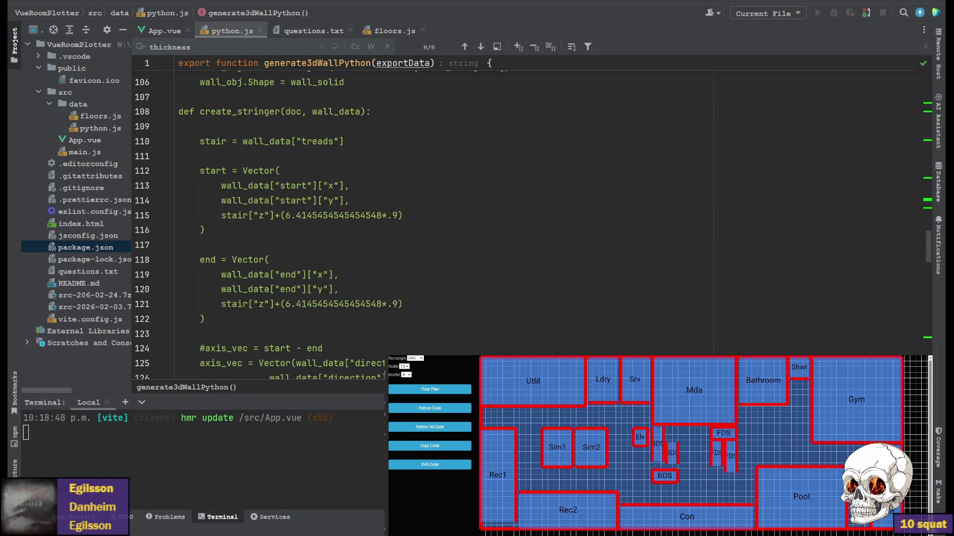
pyautogui.scroll(-4, 290, 210)
pyautogui.scroll(-2, 289, 209)
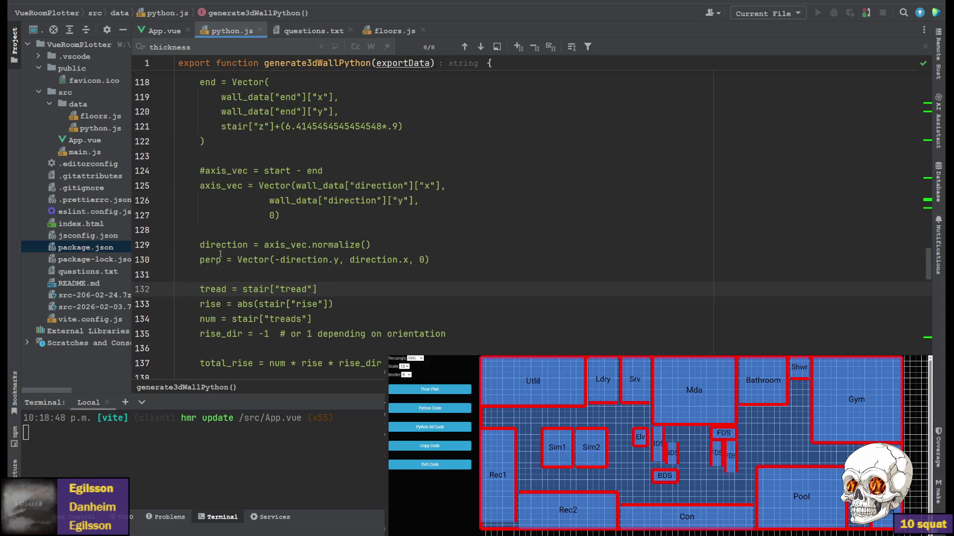
# Replace create_stringer's start/end Vector block with rise-times-num heights (full start, half end).
pyautogui.moveTo(320, 335)
pyautogui.mouseDown()
pyautogui.moveTo(179, 237)
pyautogui.moveTo(153, 184)
pyautogui.mouseUp()
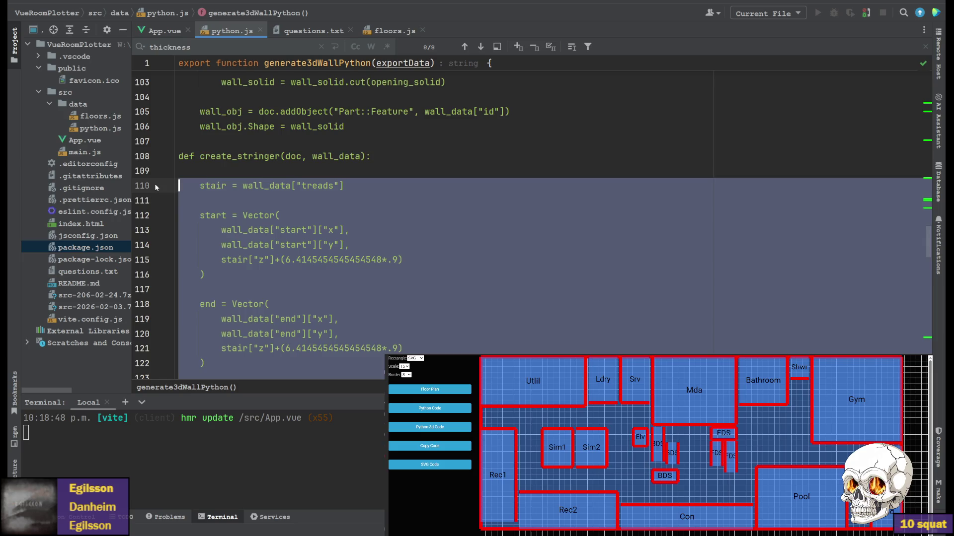
pyautogui.hotkey('ctrl', 'v')
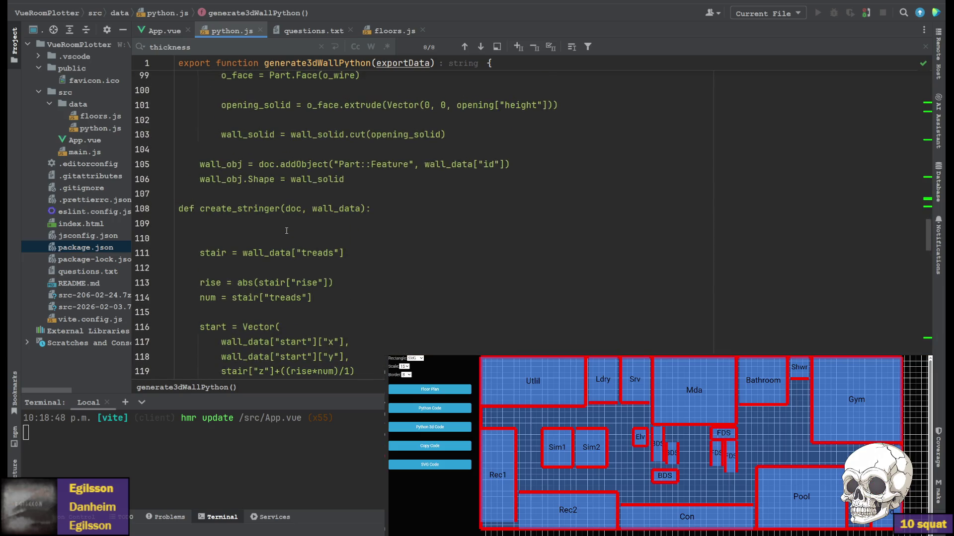
pyautogui.press('BackSpace')
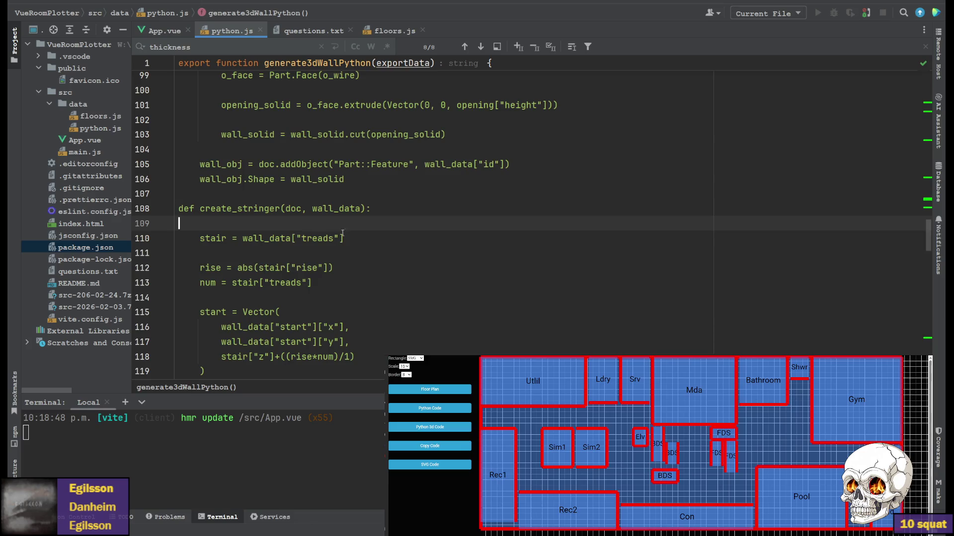
pyautogui.scroll(-3, 337, 231)
pyautogui.scroll(-3, 299, 231)
pyautogui.scroll(-3, 284, 231)
pyautogui.scroll(-2, 263, 232)
pyautogui.scroll(3, 263, 232)
pyautogui.scroll(1, 264, 233)
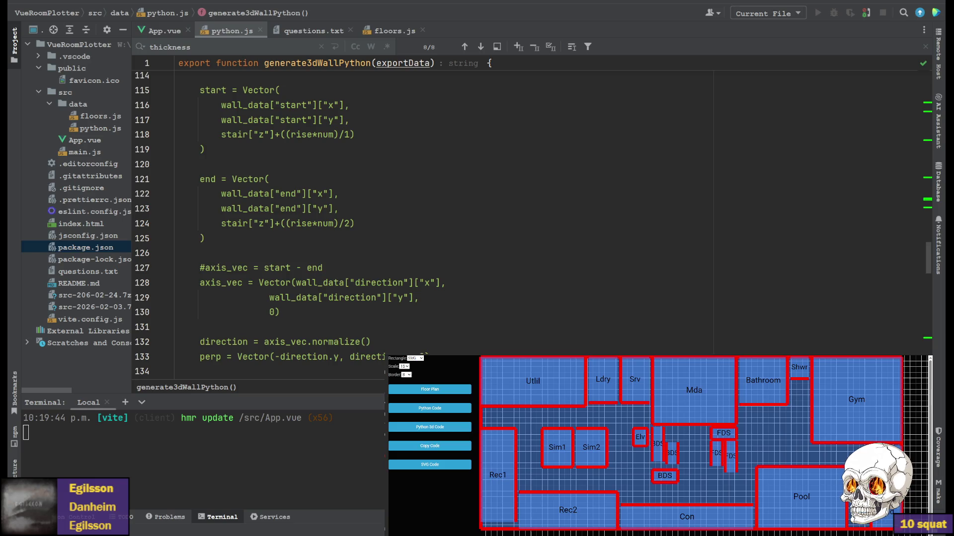
# Regenerate the Python 3D code for the plan and copy it.
pyautogui.click(437, 428)
pyautogui.click(443, 448)
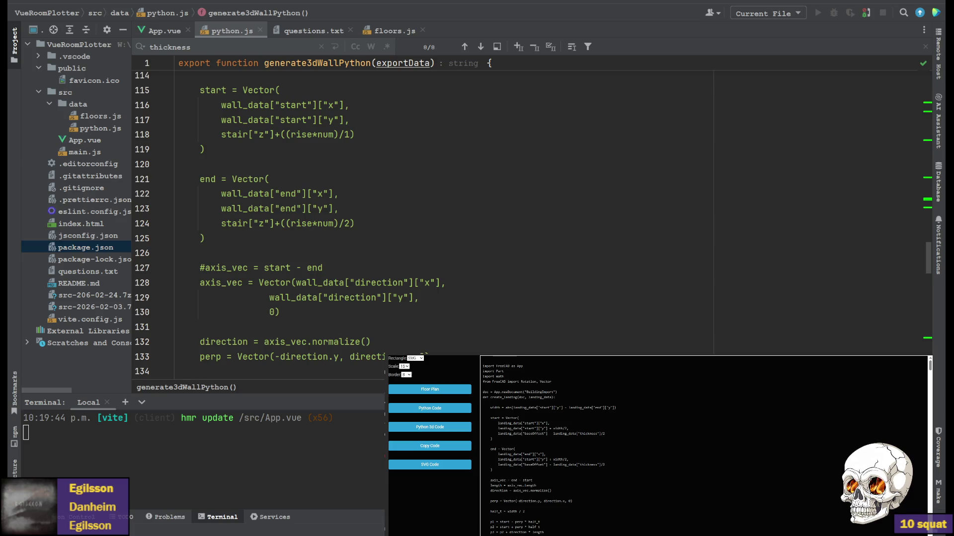
# Switch from the browser to the FreeCAD building model window.
pyautogui.hotkey('alt', 'Tab')
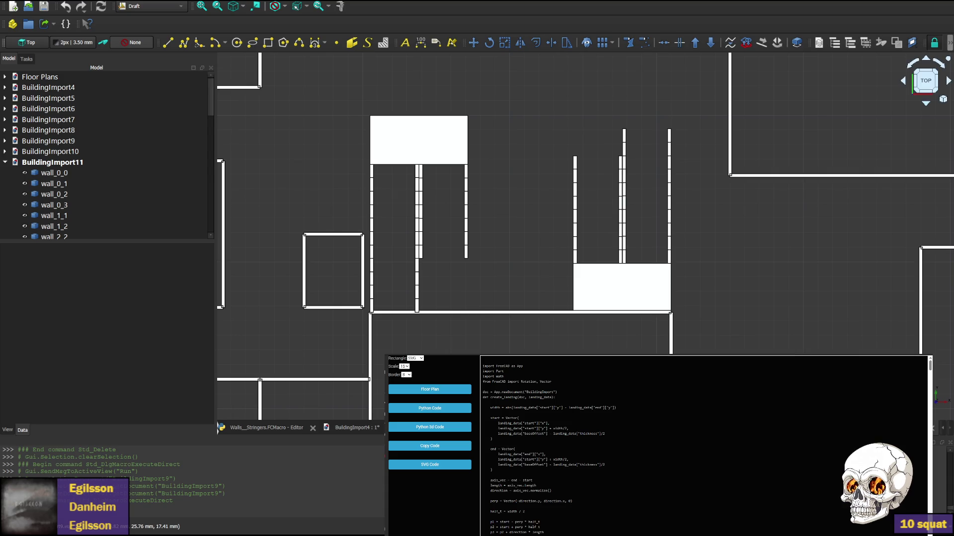
# In front elevation, delete wall_0_0 and wall_4_2 from BuildingImport11 to expose the stairs.
pyautogui.press('1')
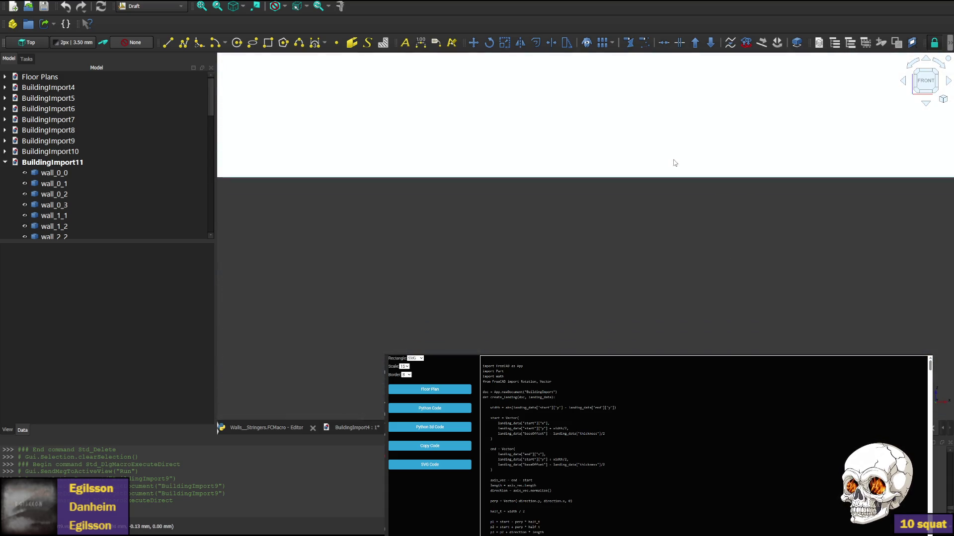
pyautogui.moveTo(674, 162)
pyautogui.mouseDown(button='middle')
pyautogui.moveTo(618, 217)
pyautogui.moveTo(583, 306)
pyautogui.mouseUp(button='middle')
pyautogui.click(584, 306)
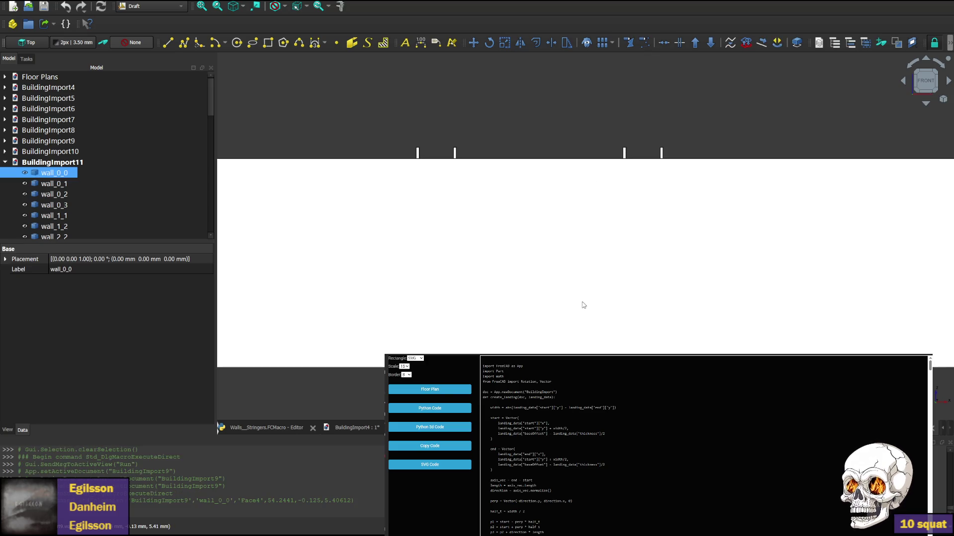
pyautogui.press('Delete')
pyautogui.click(544, 221)
pyautogui.press('Delete')
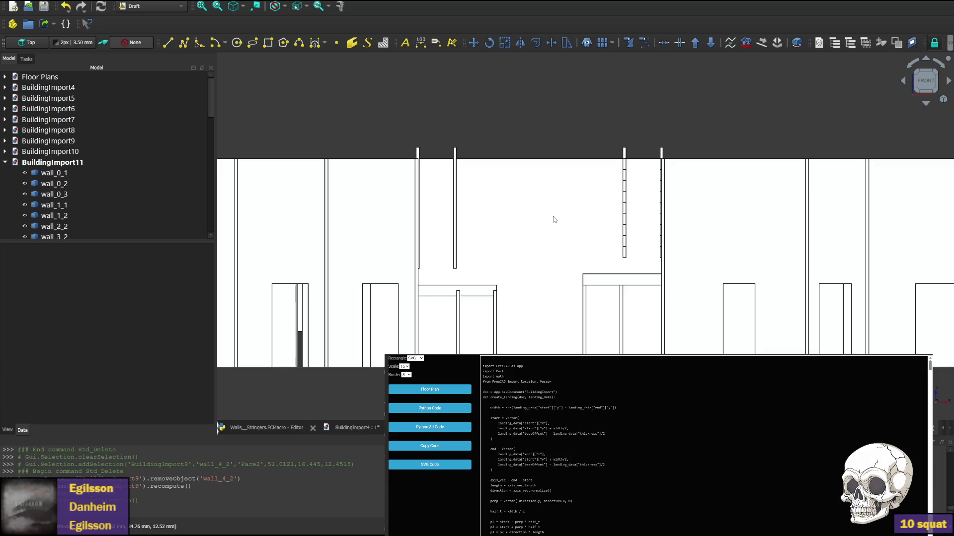
pyautogui.scroll(2, 538, 282)
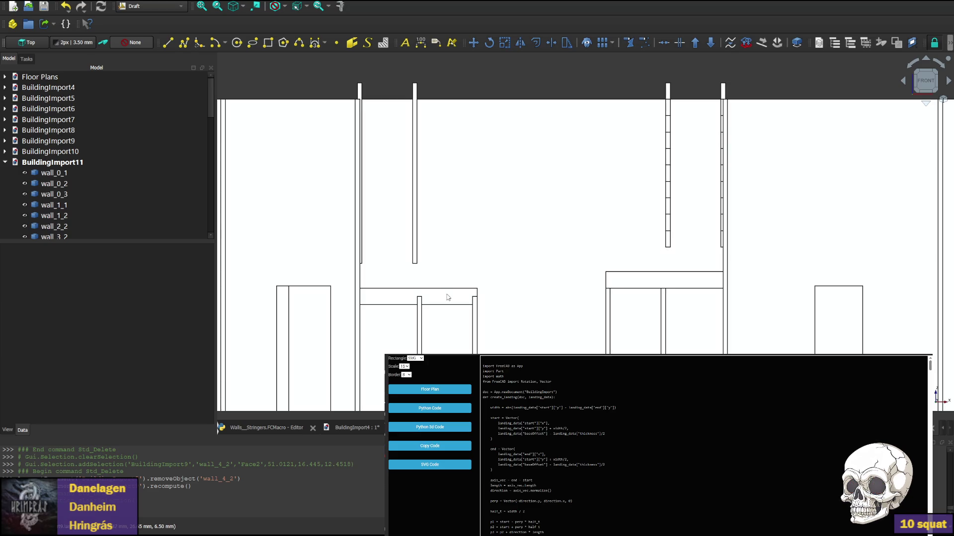
pyautogui.scroll(2, 423, 301)
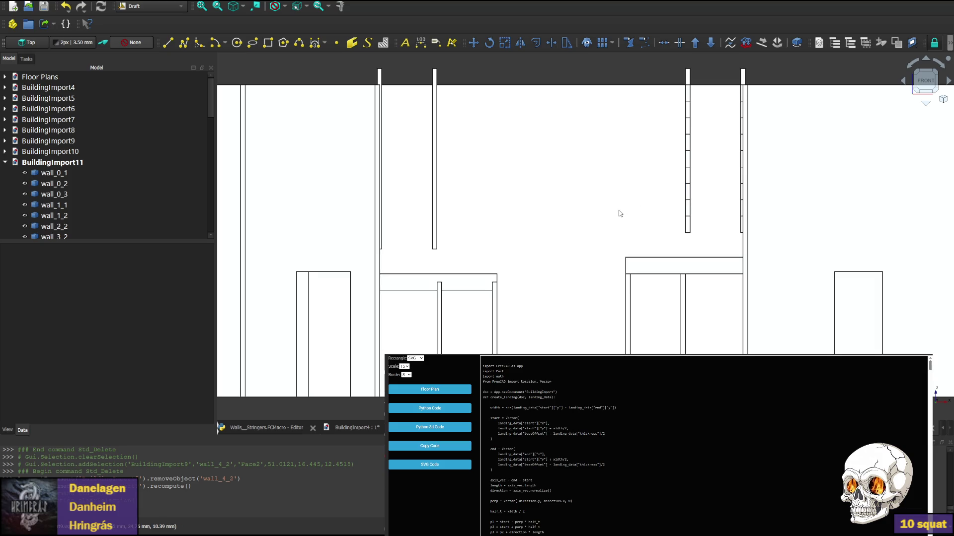
# Bring up the Walls_Stringers macro code, then switch back to WebStorm.
pyautogui.click(273, 428)
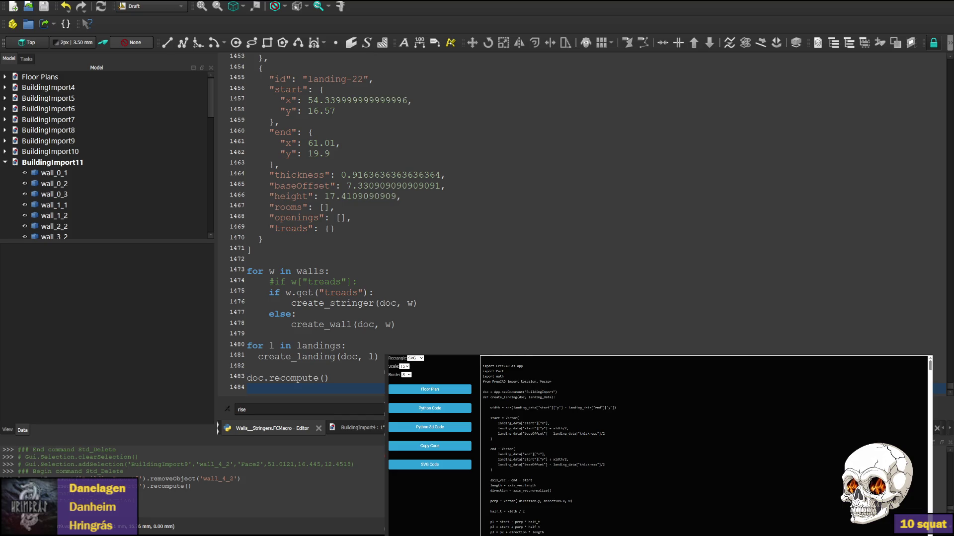
pyautogui.hotkey('alt', 'Tab')
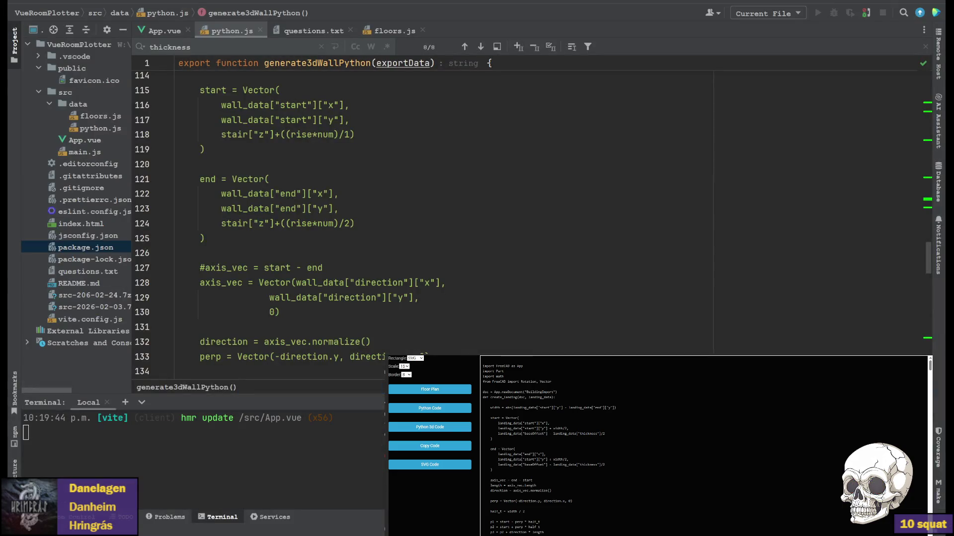
# In App.vue, search 'above' to reach the stair-above-landing height on line 197.
pyautogui.click(163, 30)
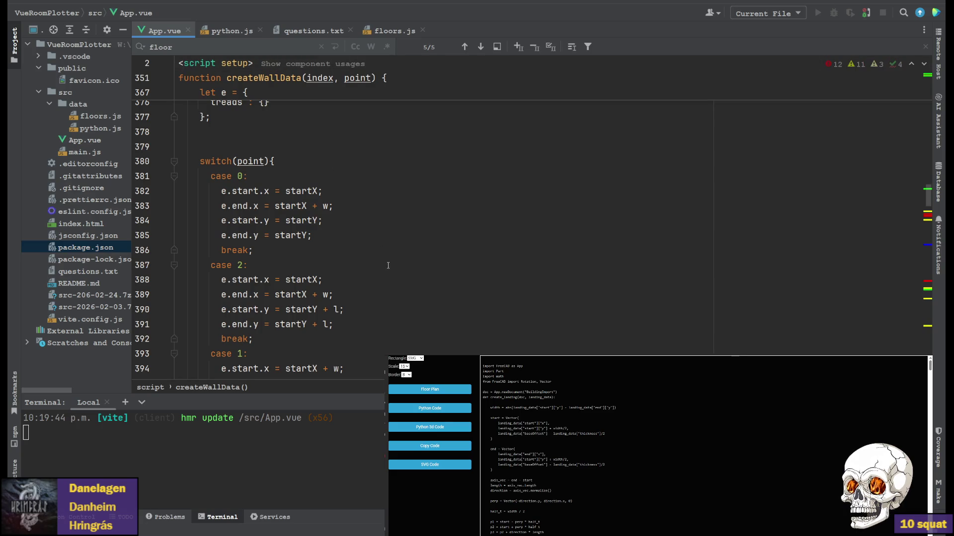
pyautogui.scroll(5, 345, 276)
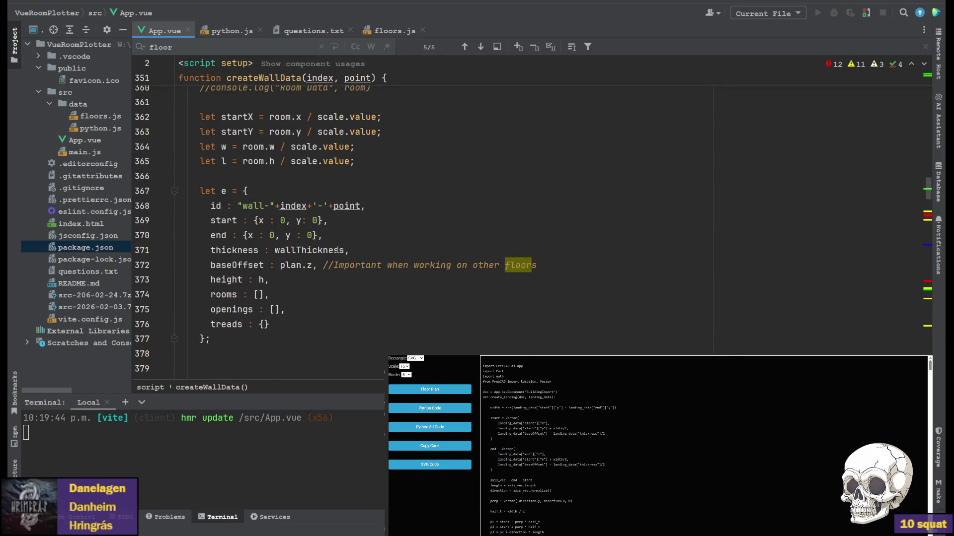
pyautogui.scroll(-8, 339, 254)
pyautogui.scroll(-6, 340, 246)
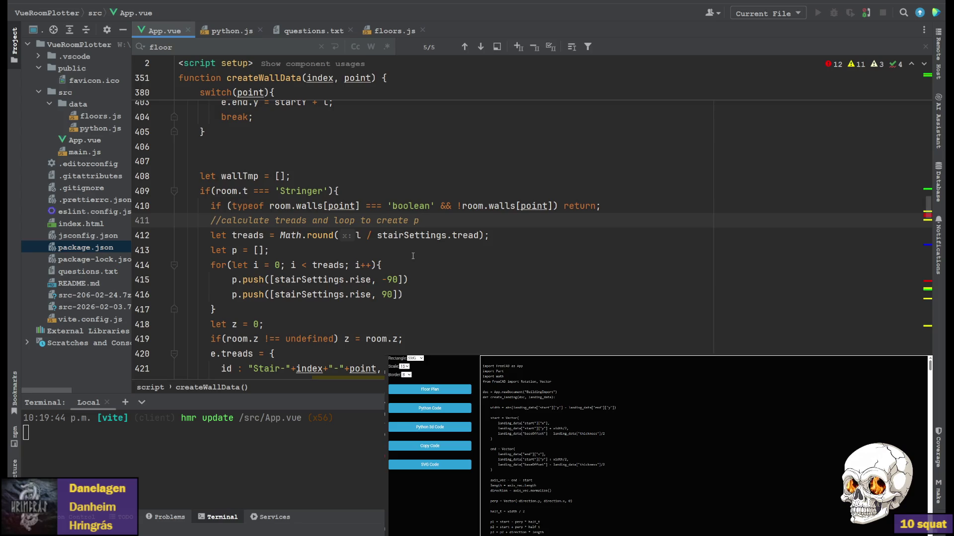
pyautogui.scroll(-4, 351, 262)
pyautogui.scroll(-2, 372, 224)
pyautogui.scroll(5, 447, 187)
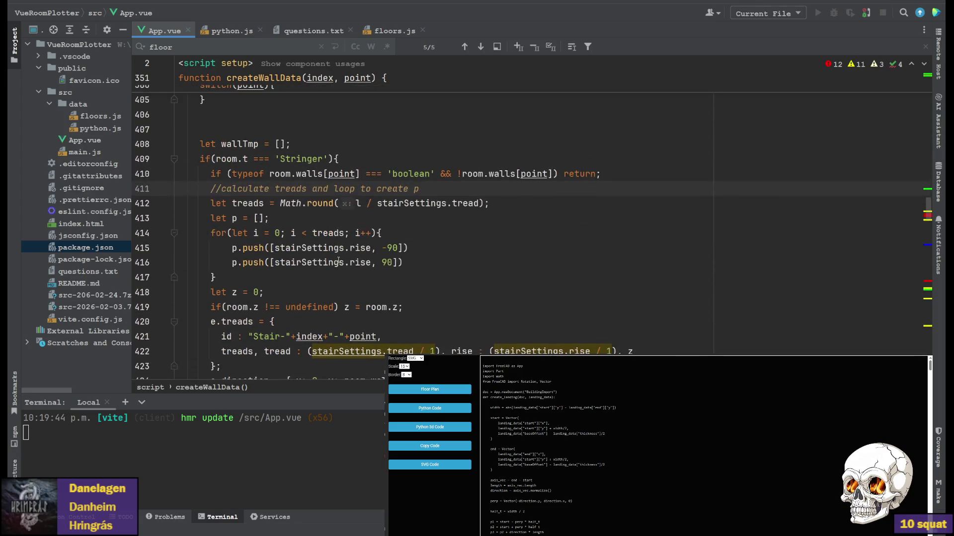
pyautogui.click(413, 142)
pyautogui.hotkey('ctrl', 'f')
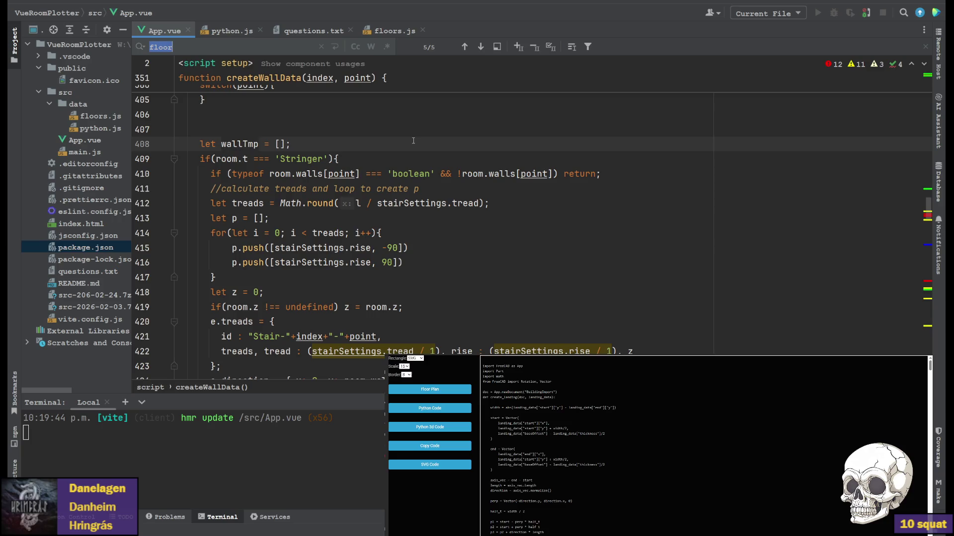
pyautogui.write('above')
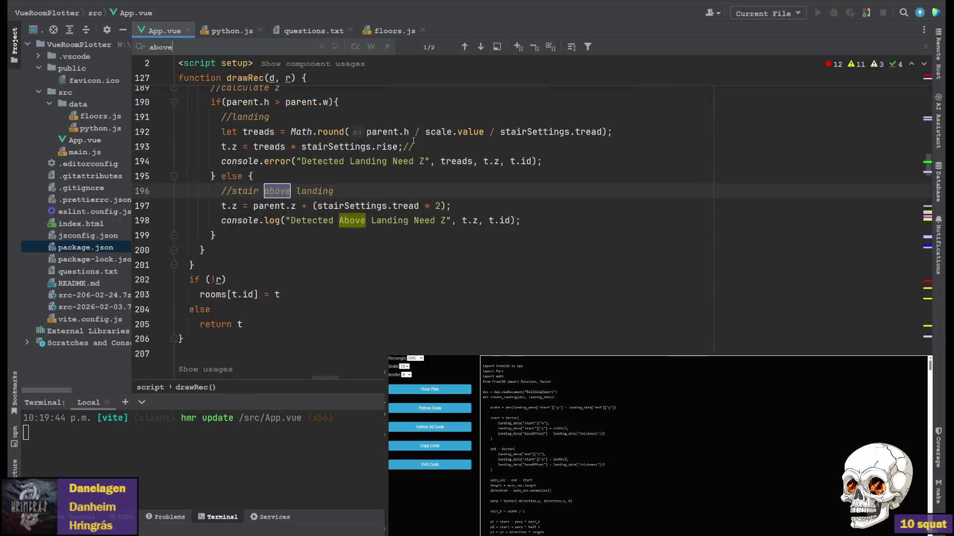
pyautogui.scroll(3, 414, 186)
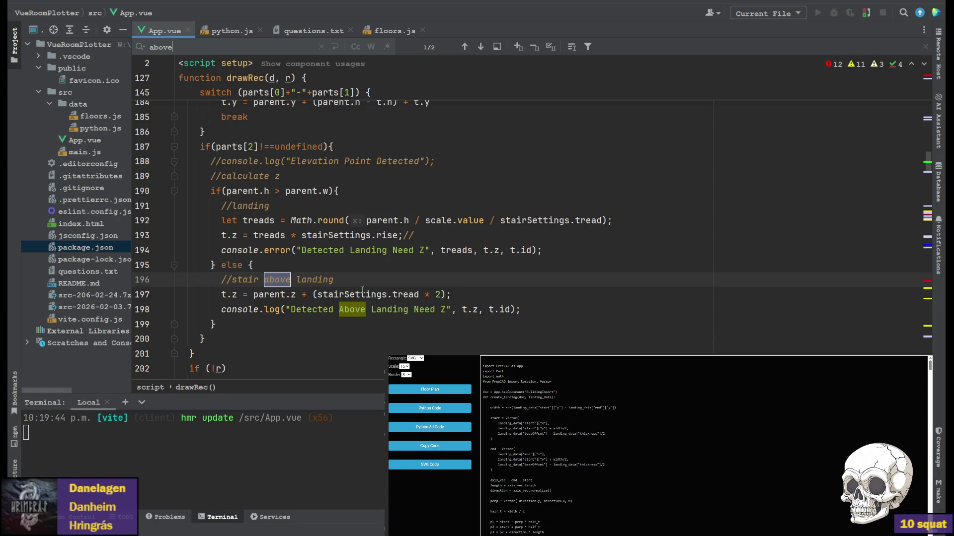
pyautogui.click(440, 294)
# Change 'stairSettings.tread * 2' to '* 1' and save App.vue so the app reloads.
pyautogui.press('BackSpace')
pyautogui.write('12')
pyautogui.press('End')
pyautogui.press('Left')
pyautogui.press('Left')
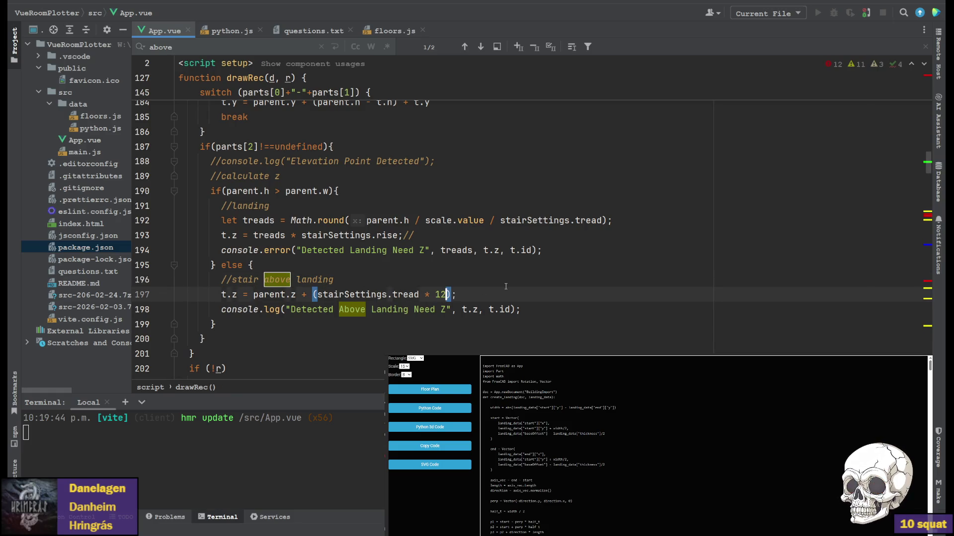
pyautogui.press('BackSpace')
pyautogui.hotkey('ctrl', 's')
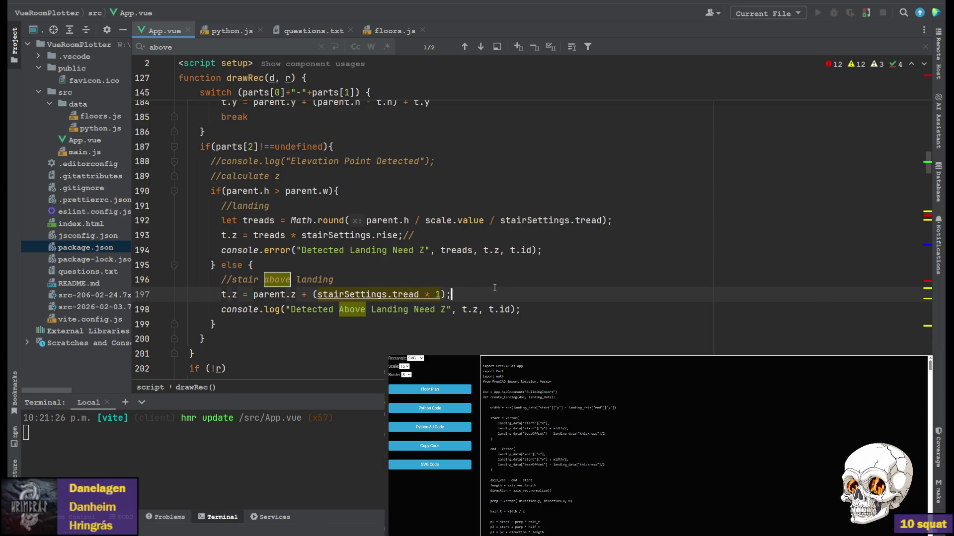